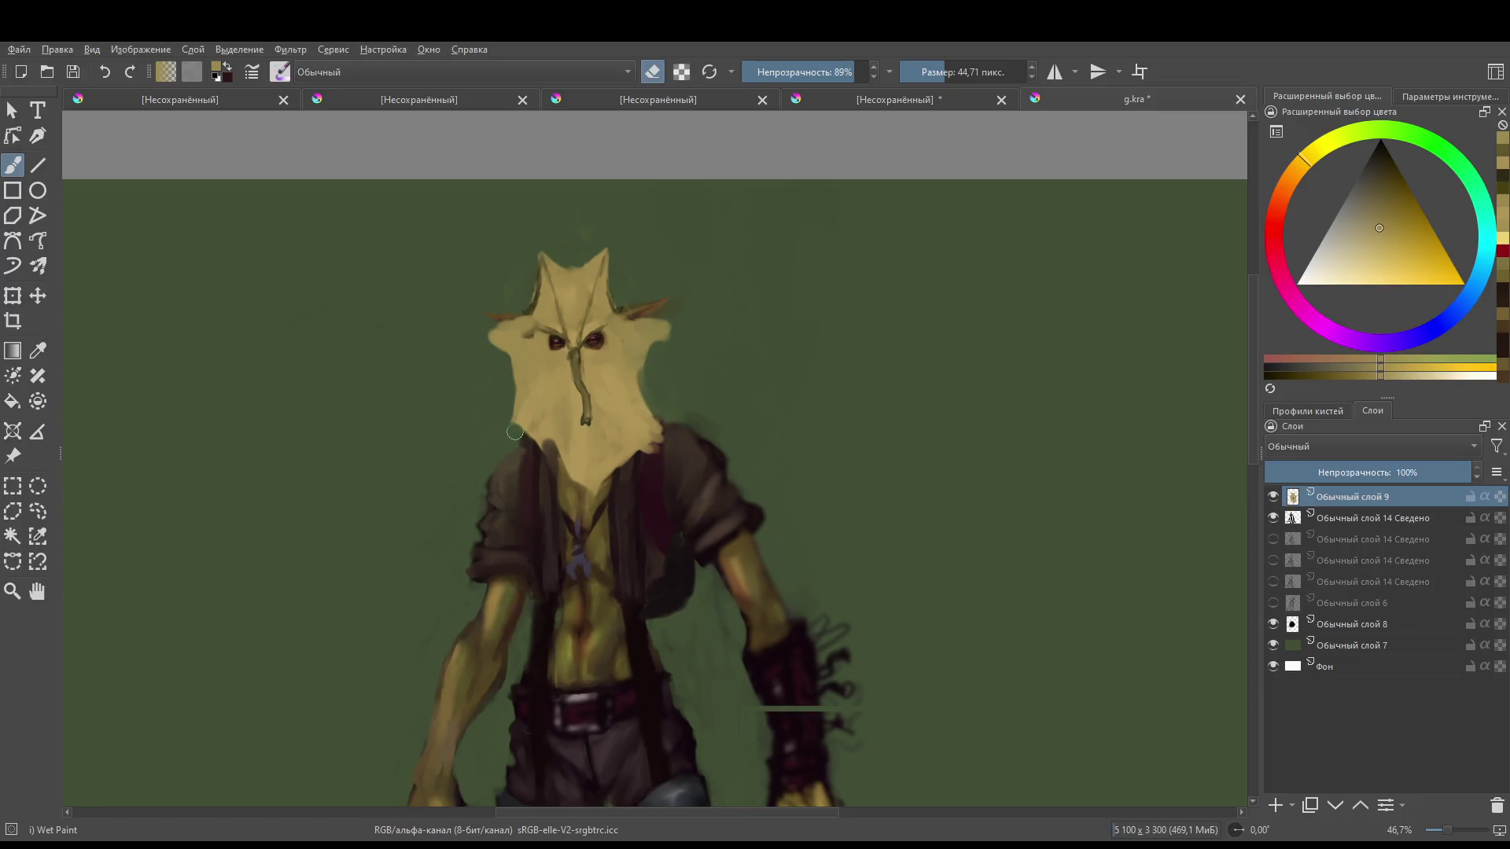
- Reshape the mask's lower-left and right edges by repainting, lightening and erasing
mouse_move(508, 433)
mouse_down()
mouse_move(588, 517)
mouse_move(682, 399)
mouse_move(604, 497)
mouse_up()
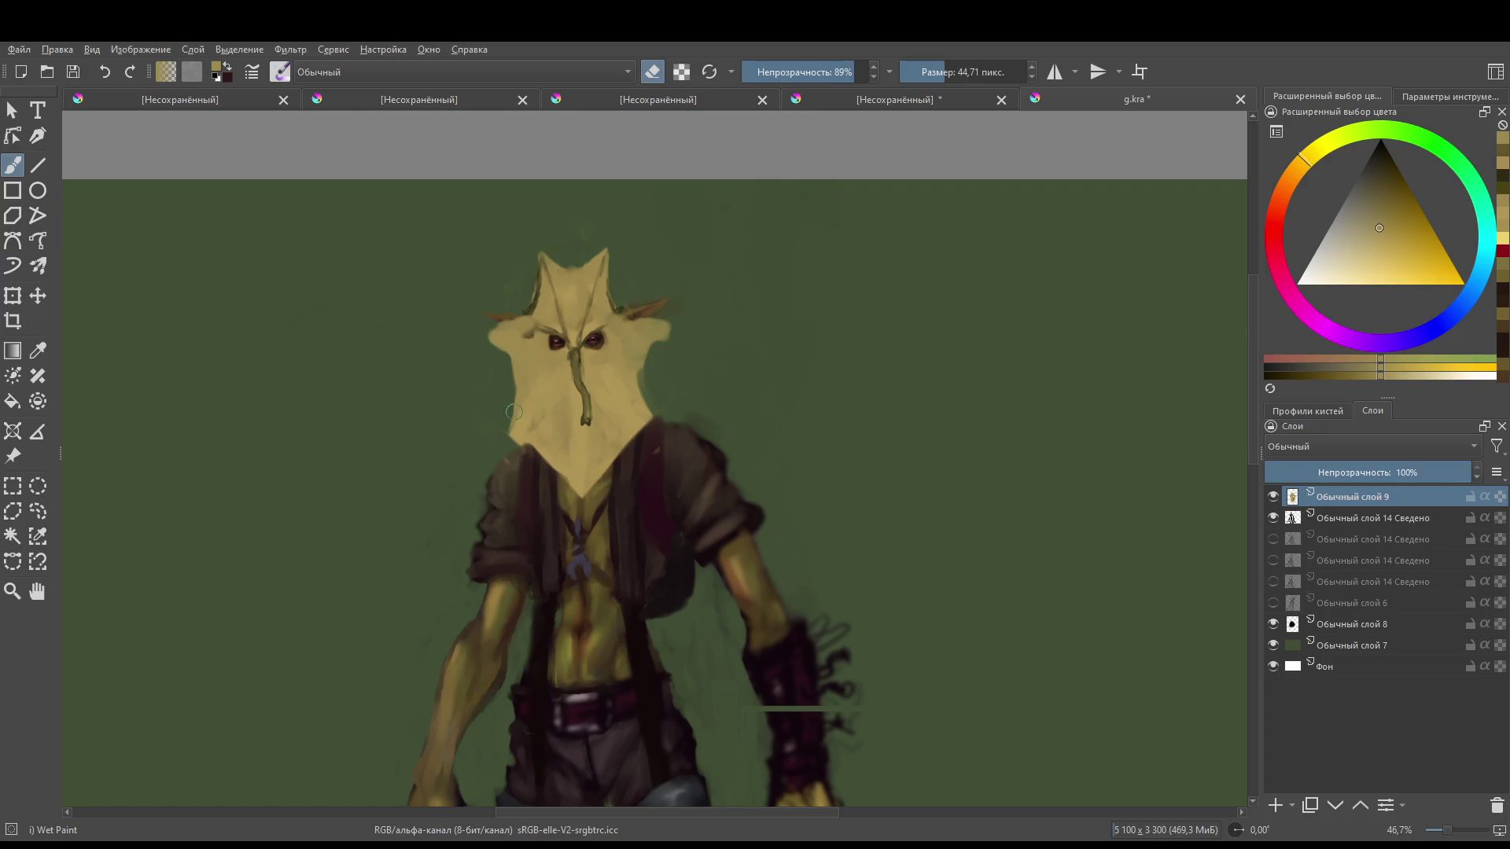
mouse_move(510, 410)
mouse_down()
mouse_move(514, 453)
mouse_move(588, 495)
mouse_move(621, 482)
mouse_up()
key(e)
key(bracketleft)
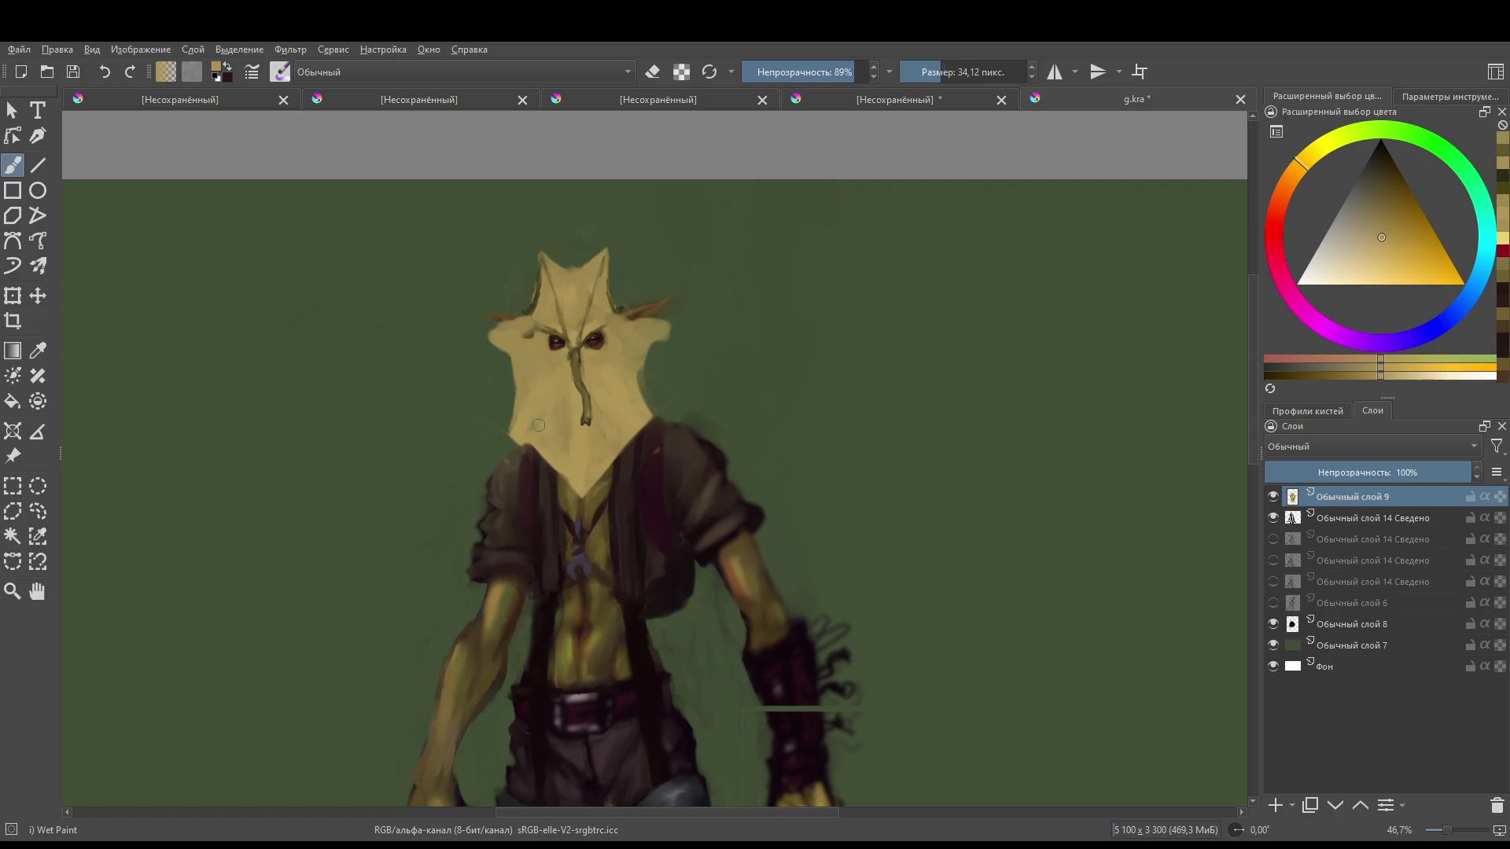
mouse_move(527, 408)
mouse_down()
mouse_move(512, 434)
mouse_move(531, 447)
mouse_move(663, 424)
mouse_move(638, 402)
mouse_up()
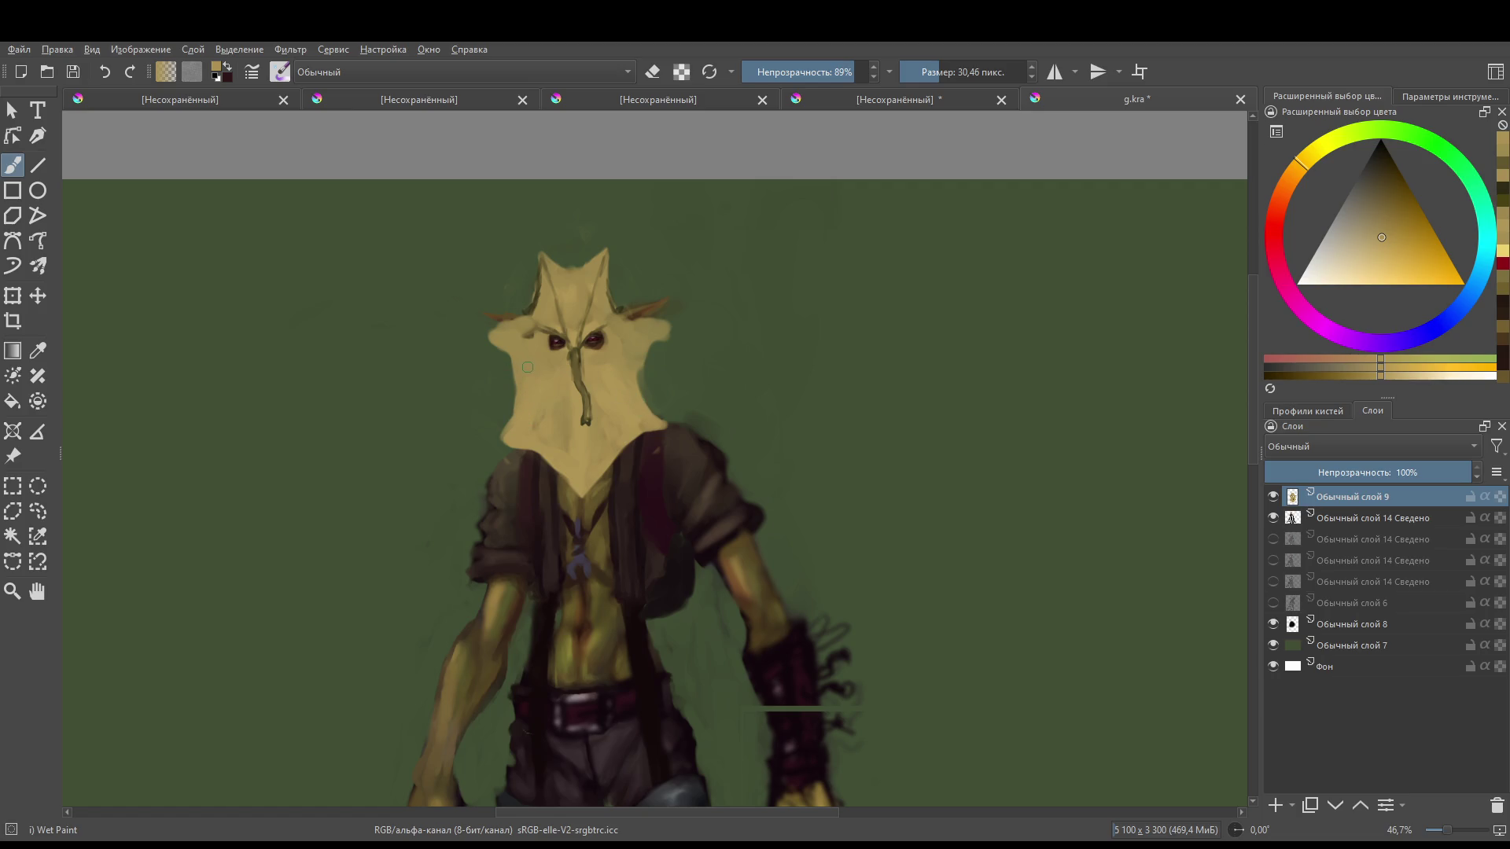
key(e)
drag(642, 372, 642, 386)
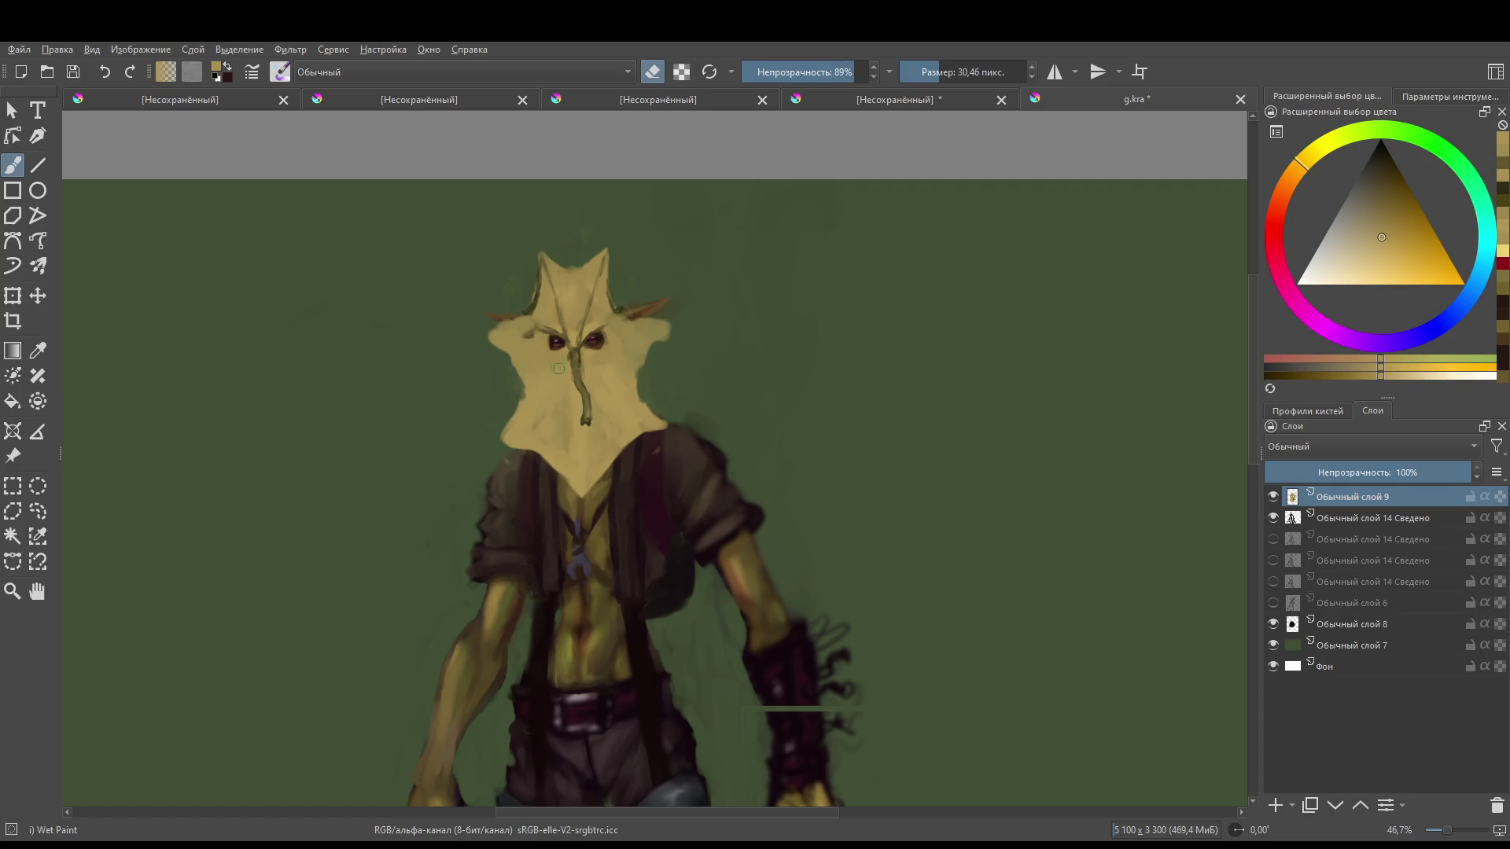
key(e)
- Paint near-black shading around the left eye, across the brow and below the eyes
key(x)
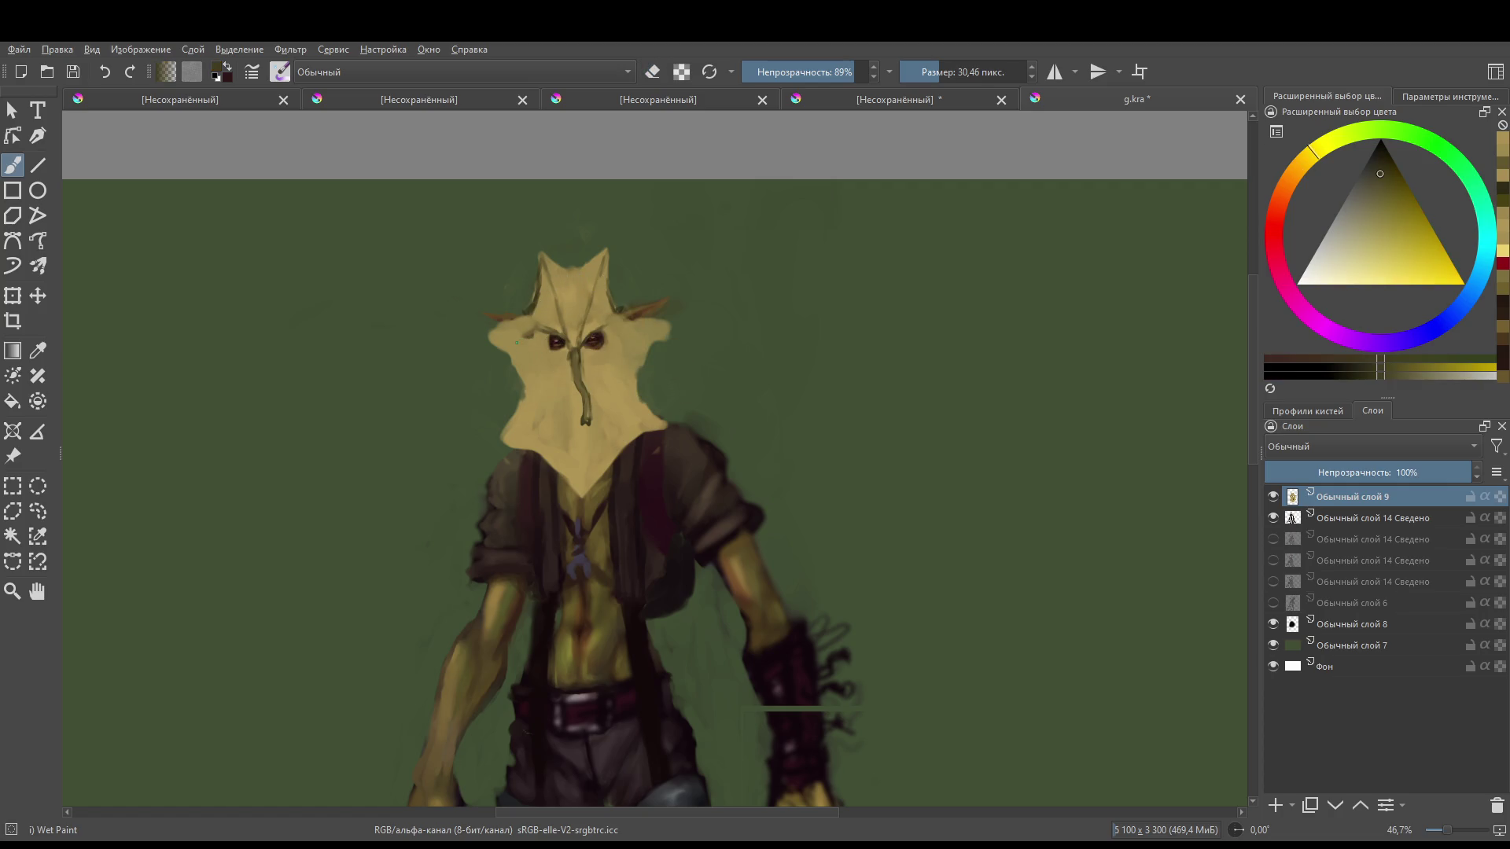
drag(517, 343, 521, 356)
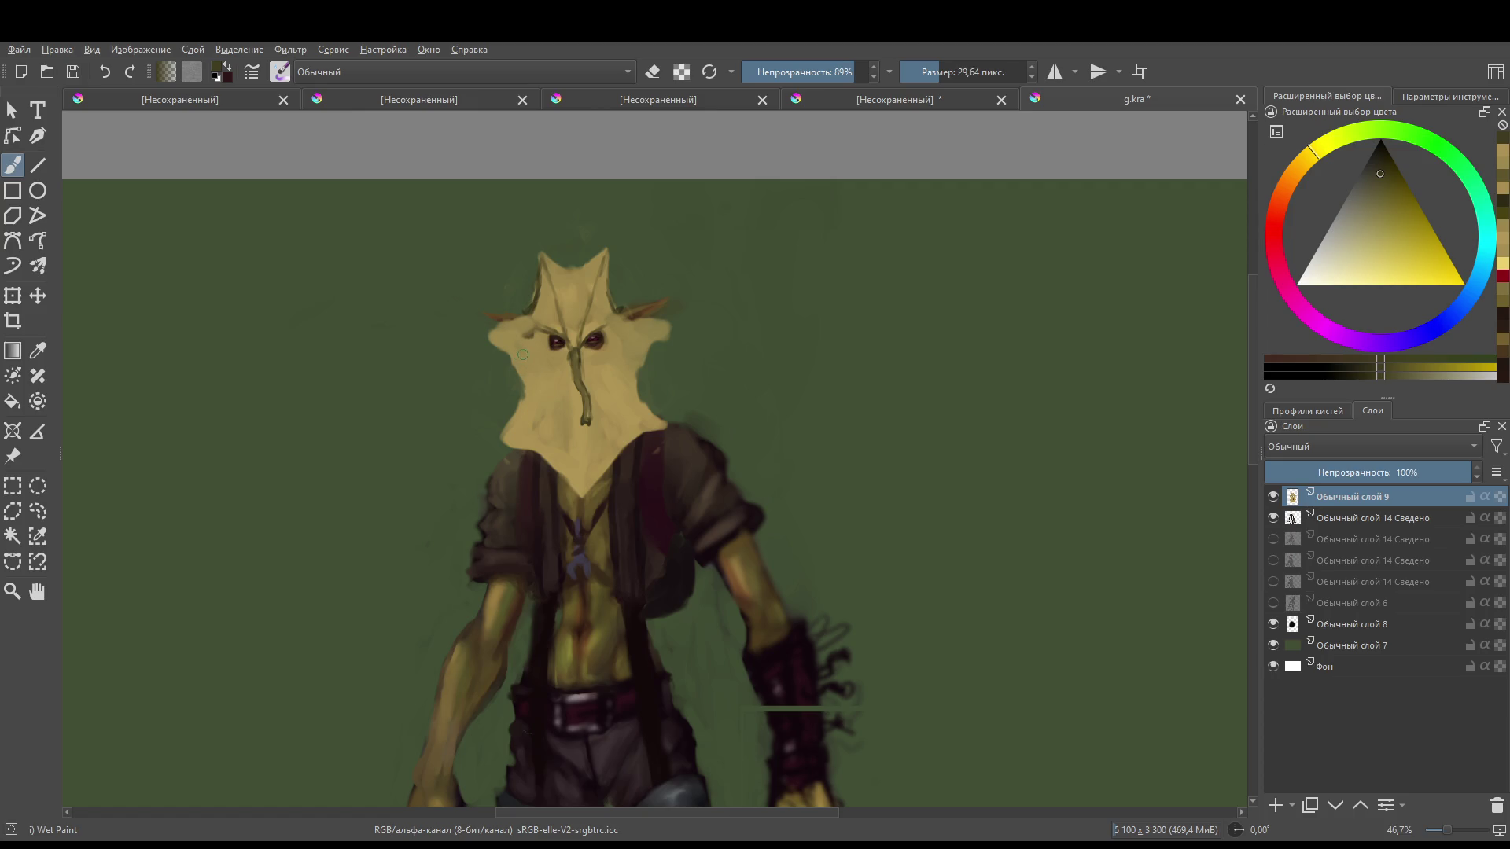
mouse_move(516, 355)
mouse_down()
mouse_move(547, 360)
mouse_move(500, 350)
mouse_move(544, 361)
mouse_move(669, 335)
mouse_move(607, 360)
mouse_move(603, 405)
mouse_up()
mouse_move(542, 370)
mouse_down()
mouse_move(535, 386)
mouse_move(527, 354)
mouse_move(574, 456)
mouse_up()
mouse_move(607, 395)
mouse_down()
mouse_move(570, 480)
mouse_move(586, 450)
mouse_move(586, 488)
mouse_move(570, 472)
mouse_move(576, 487)
mouse_move(582, 417)
mouse_up()
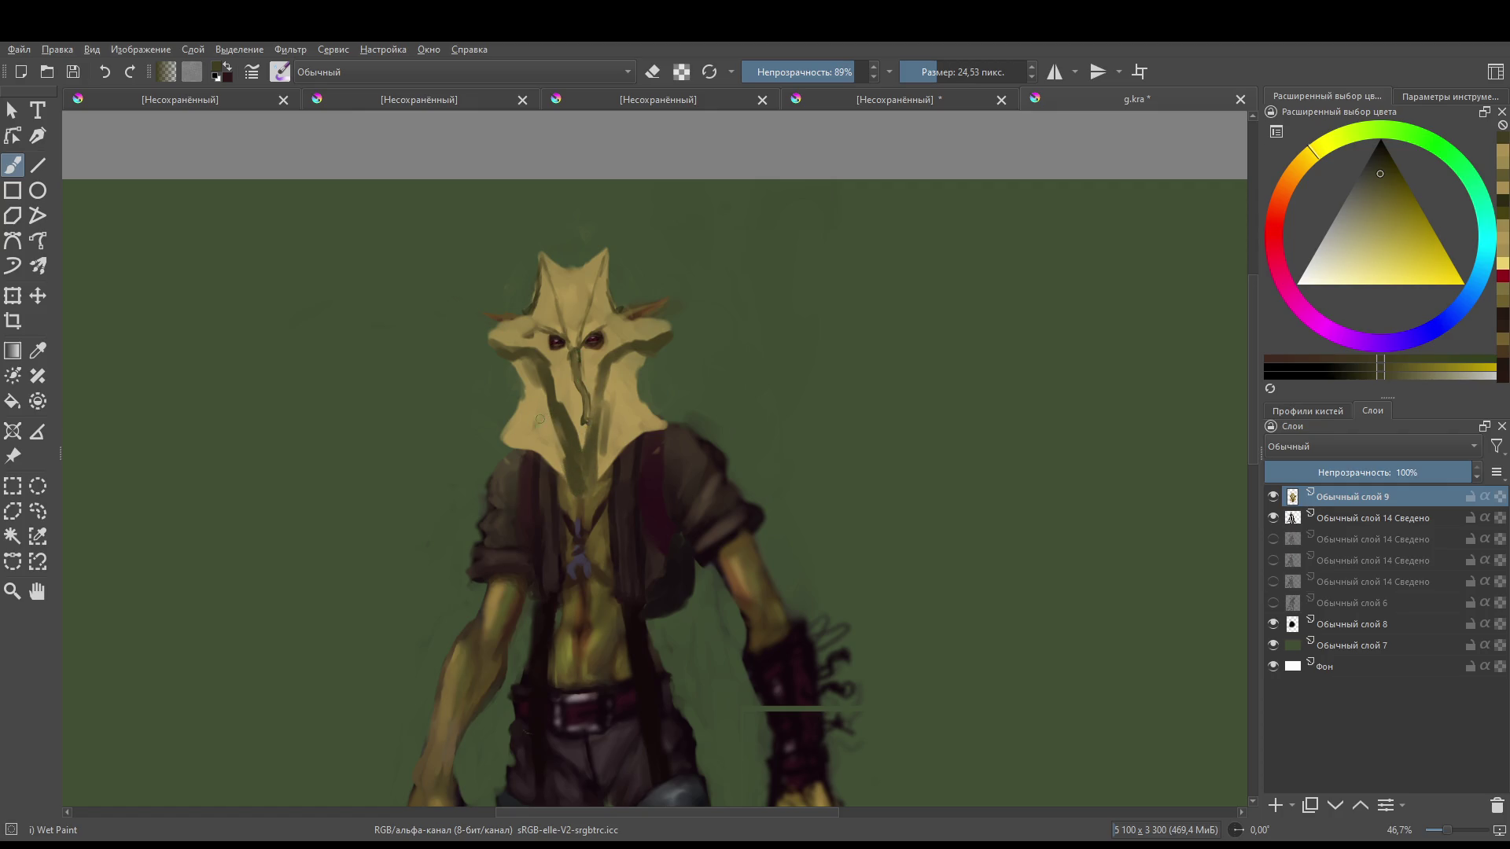
- Erase stray paint along the mask's lower-right edge, collar, lower-left edge and neck side
key(e)
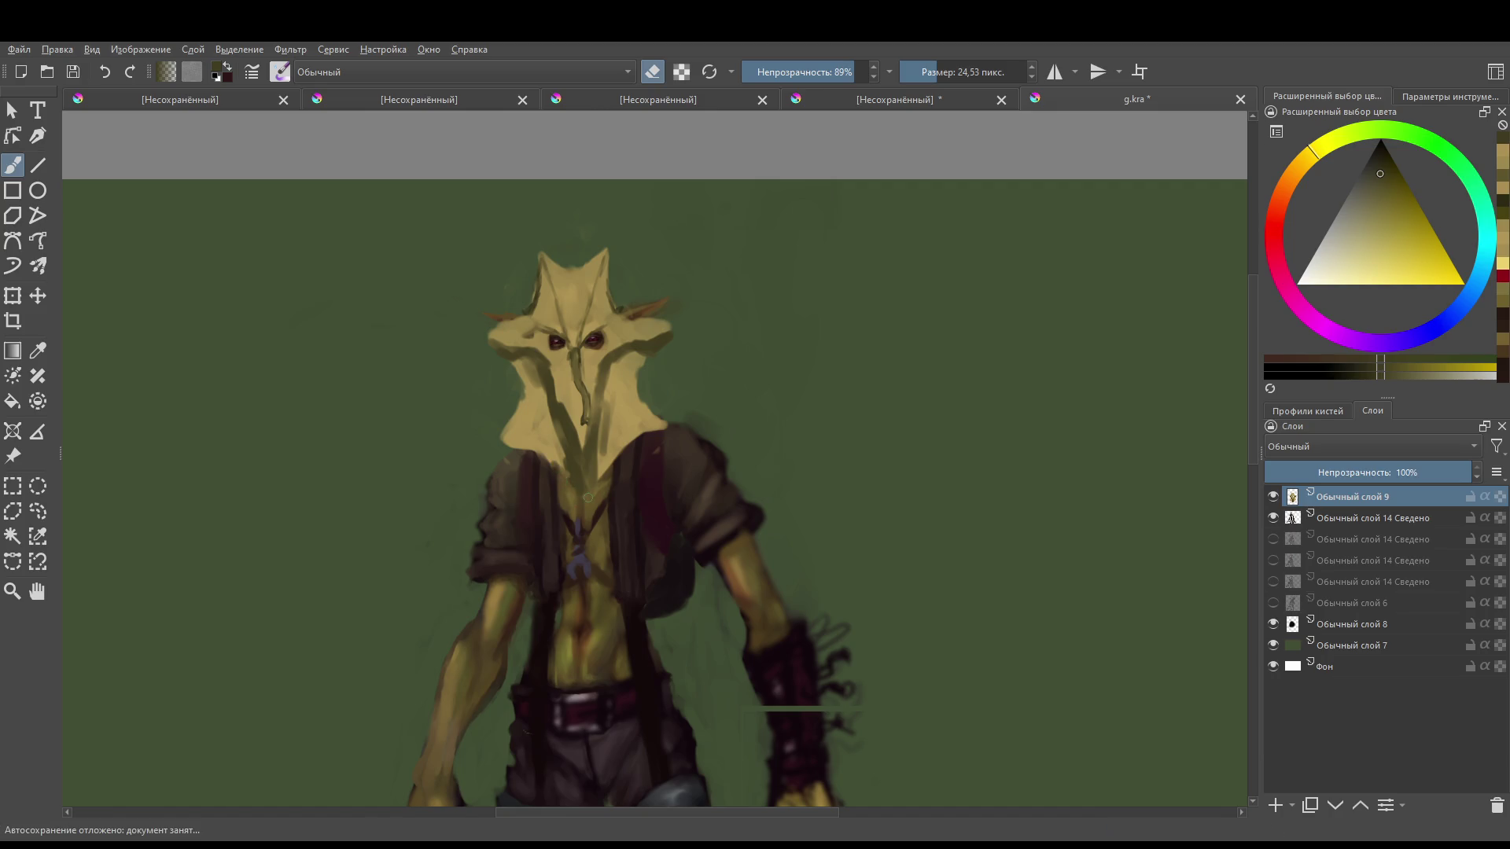
drag(599, 477, 626, 460)
key(e)
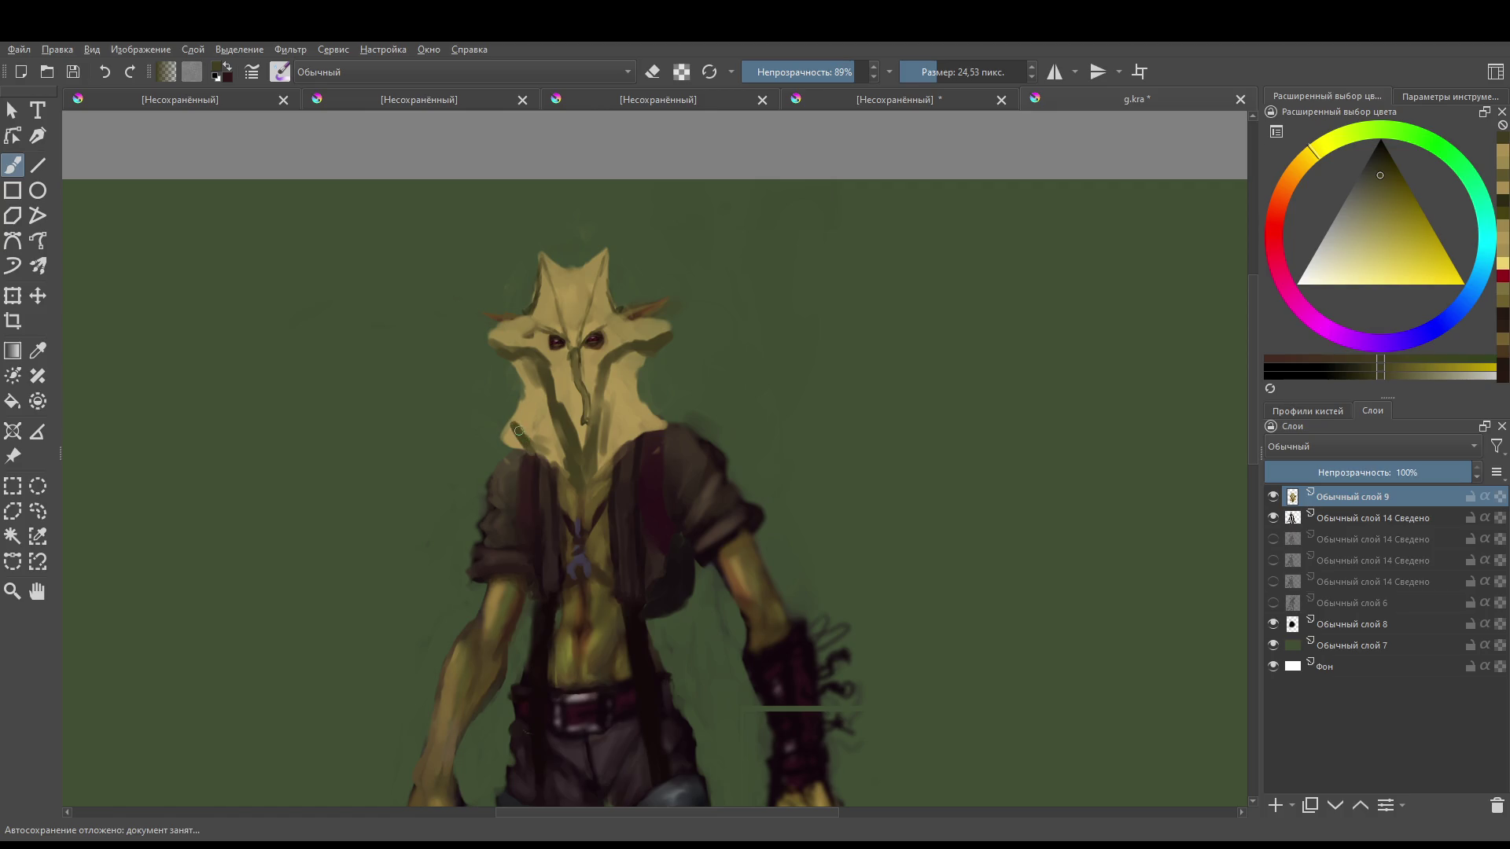
key(e)
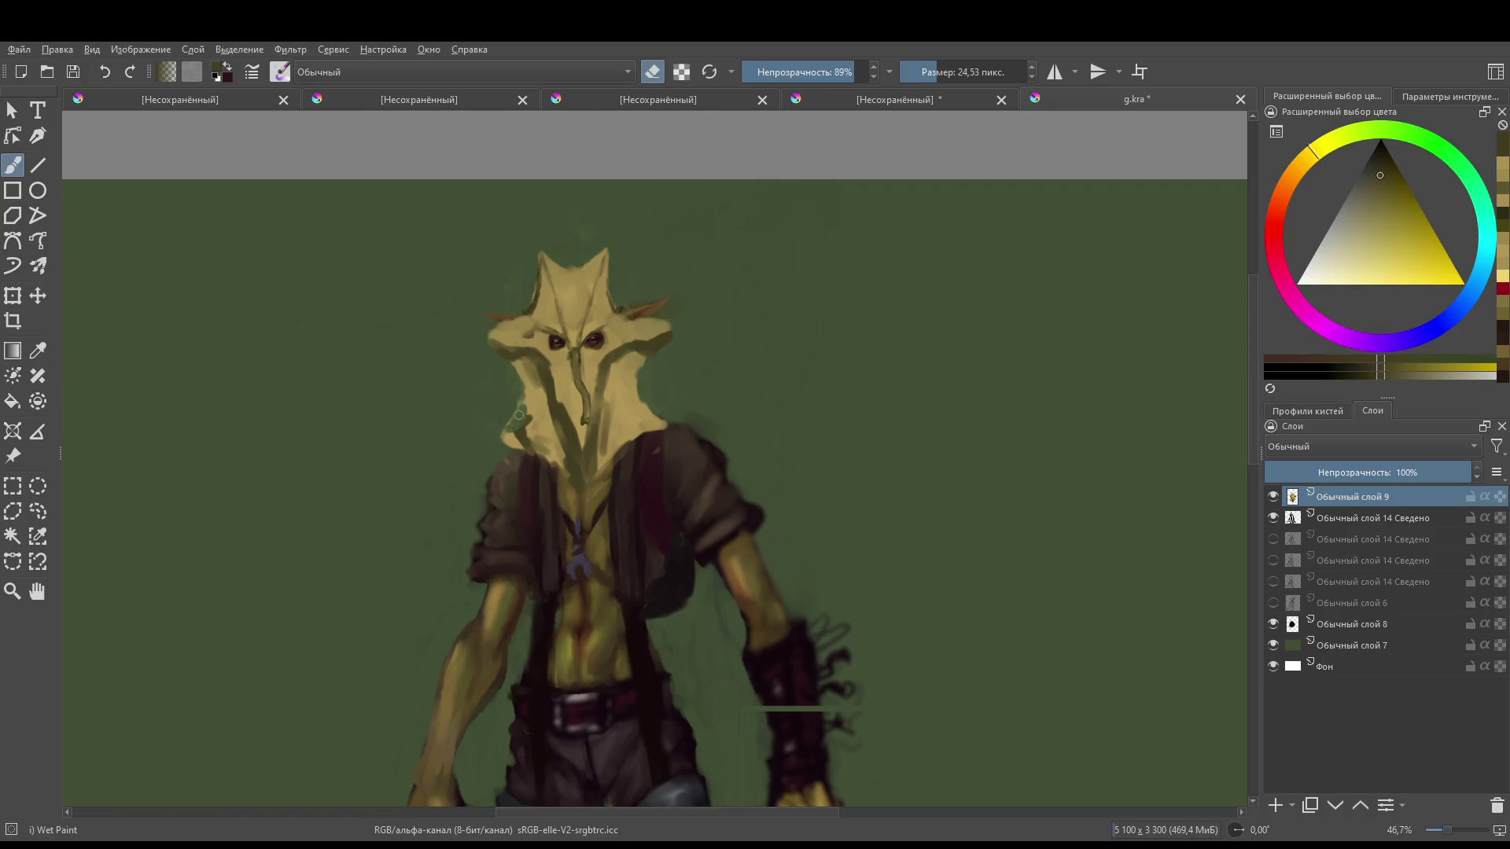
mouse_move(519, 414)
mouse_down()
mouse_move(510, 436)
mouse_move(521, 401)
mouse_move(517, 431)
mouse_up()
mouse_move(640, 424)
mouse_down()
mouse_move(659, 409)
mouse_move(658, 425)
mouse_up()
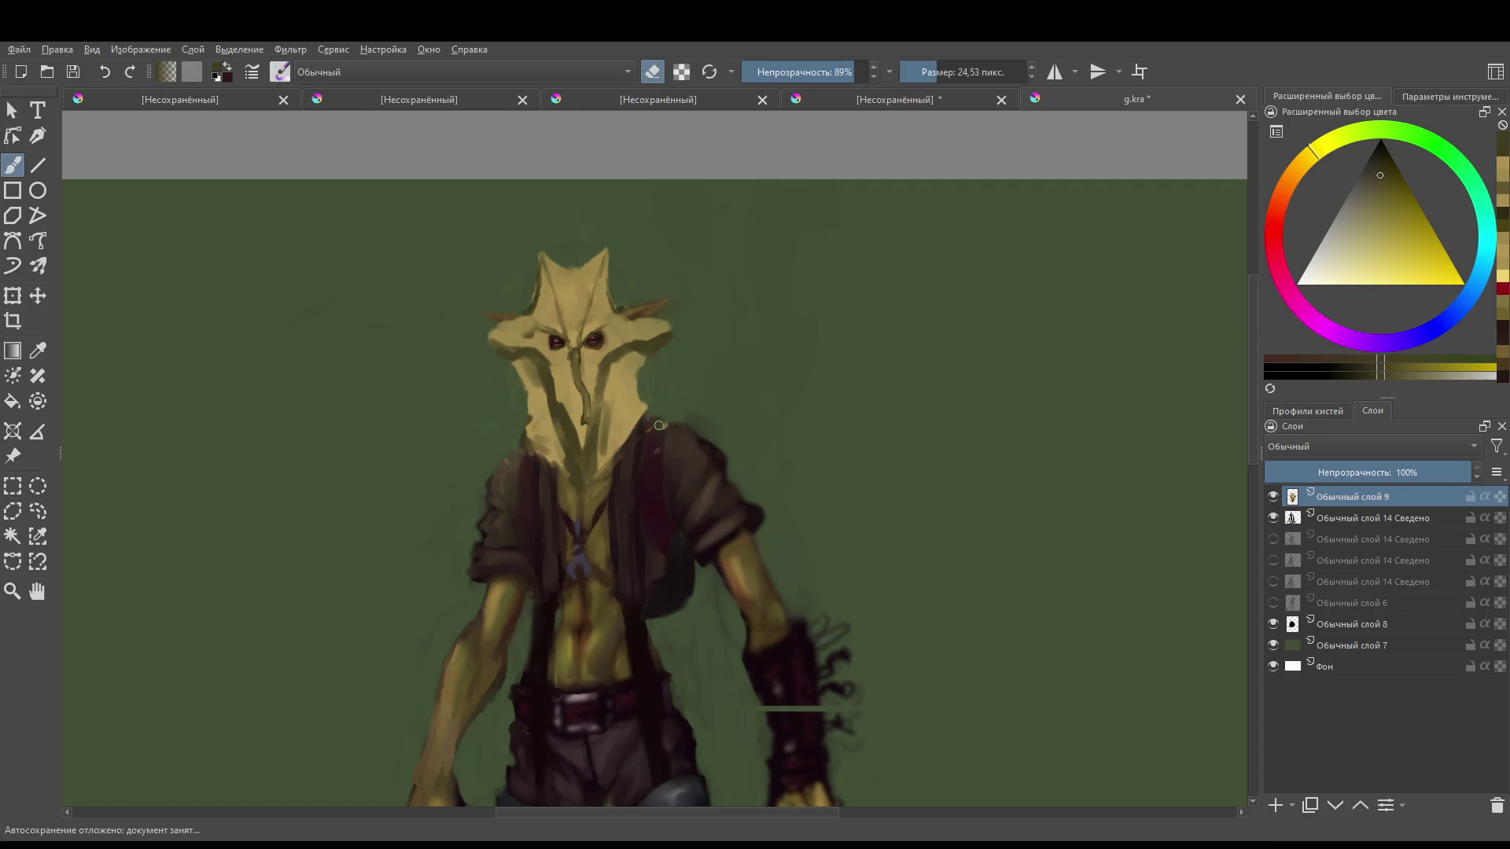
key(e)
- Darken the mask's right cheek using a colour sampled near the neck, brush about 32 px
ctrl+click(591, 452)
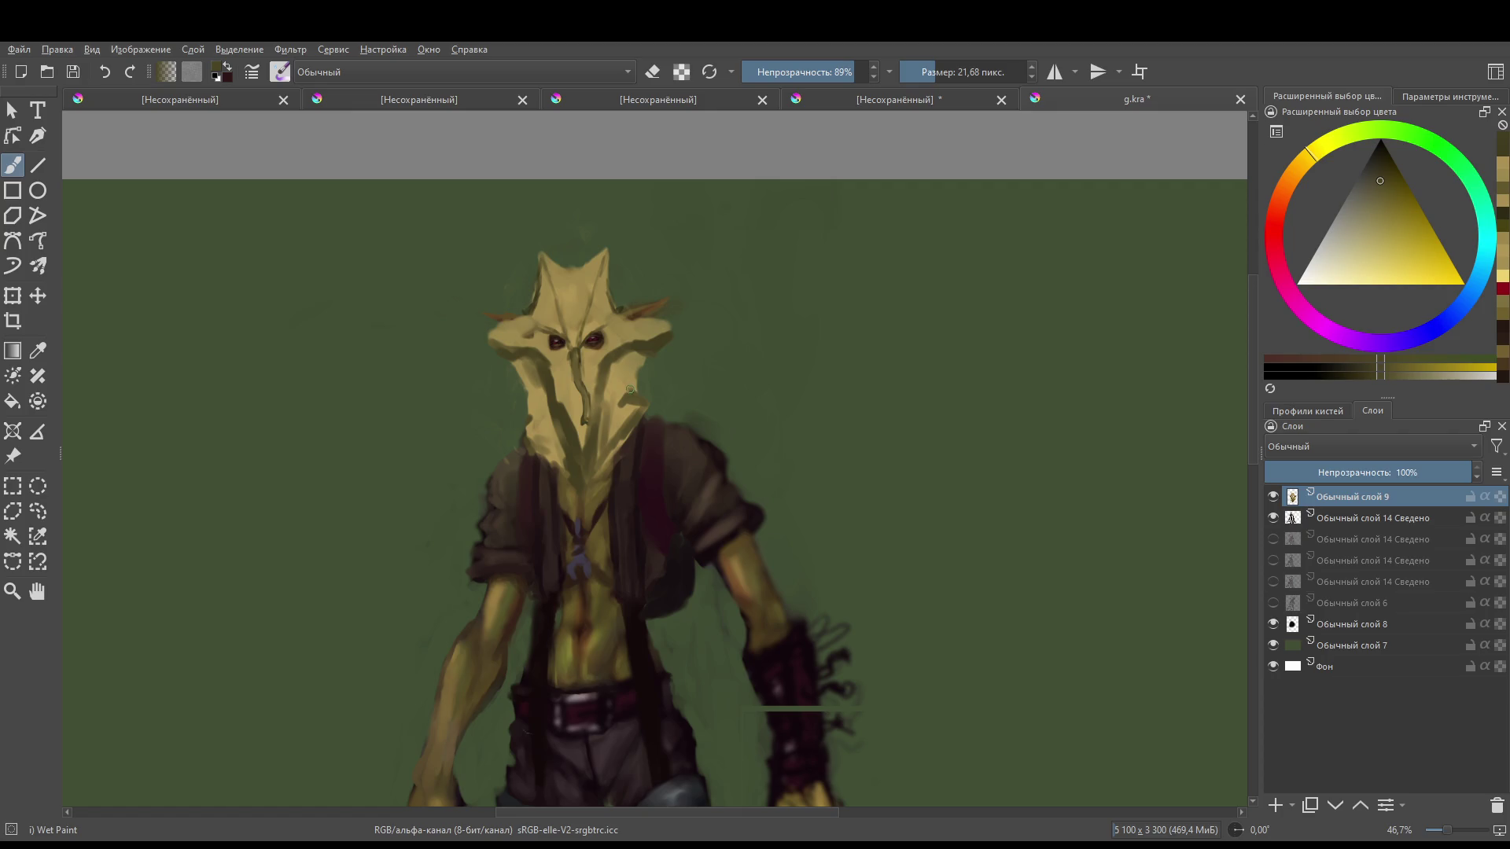
drag(630, 389, 643, 360)
key(bracketright)
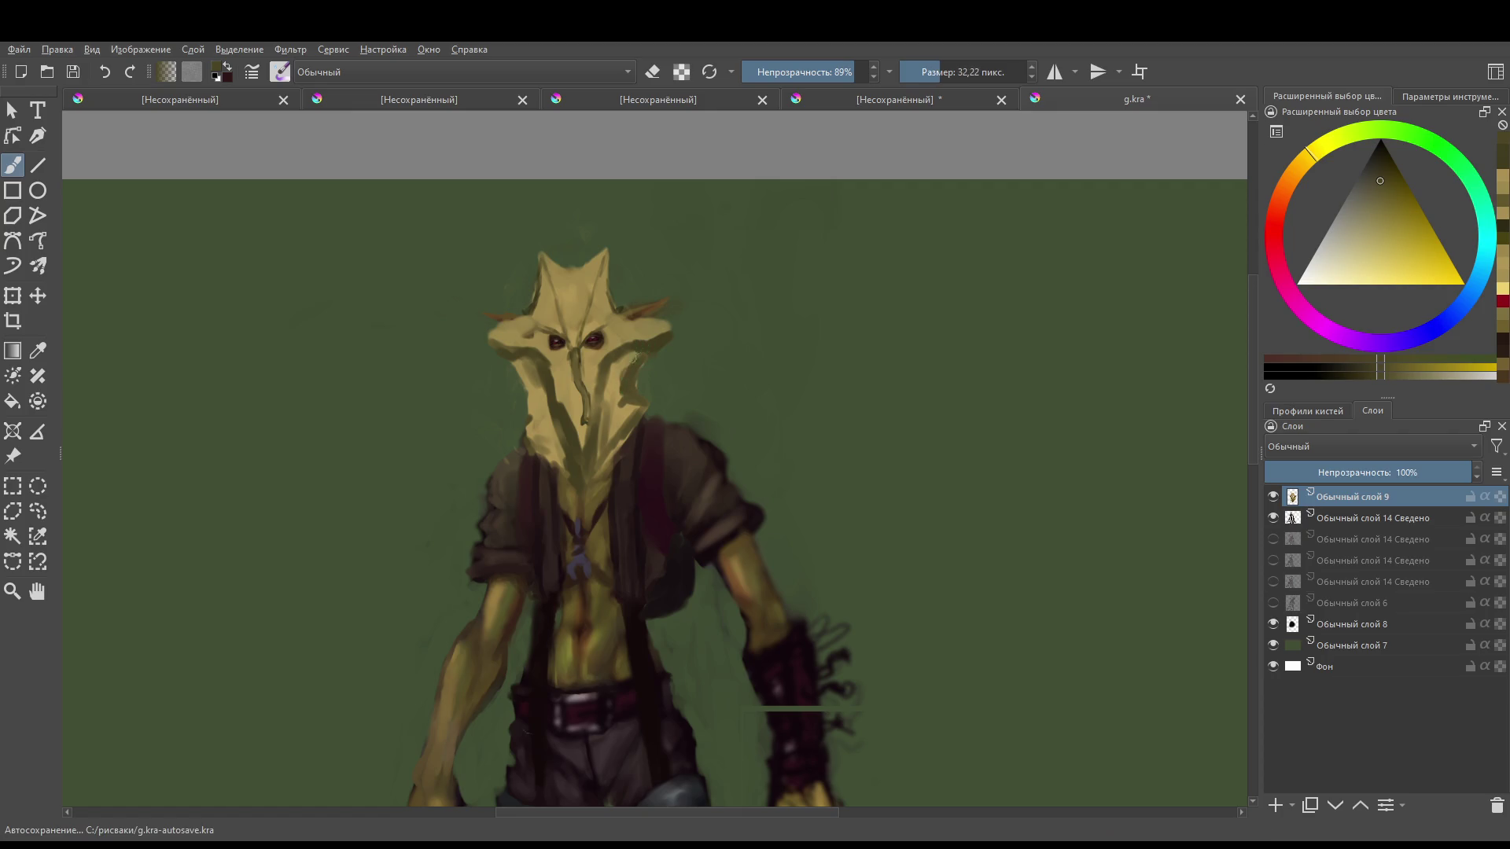
mouse_move(621, 392)
mouse_down()
mouse_move(616, 370)
mouse_move(613, 431)
mouse_move(629, 403)
mouse_move(655, 421)
mouse_move(625, 421)
mouse_up()
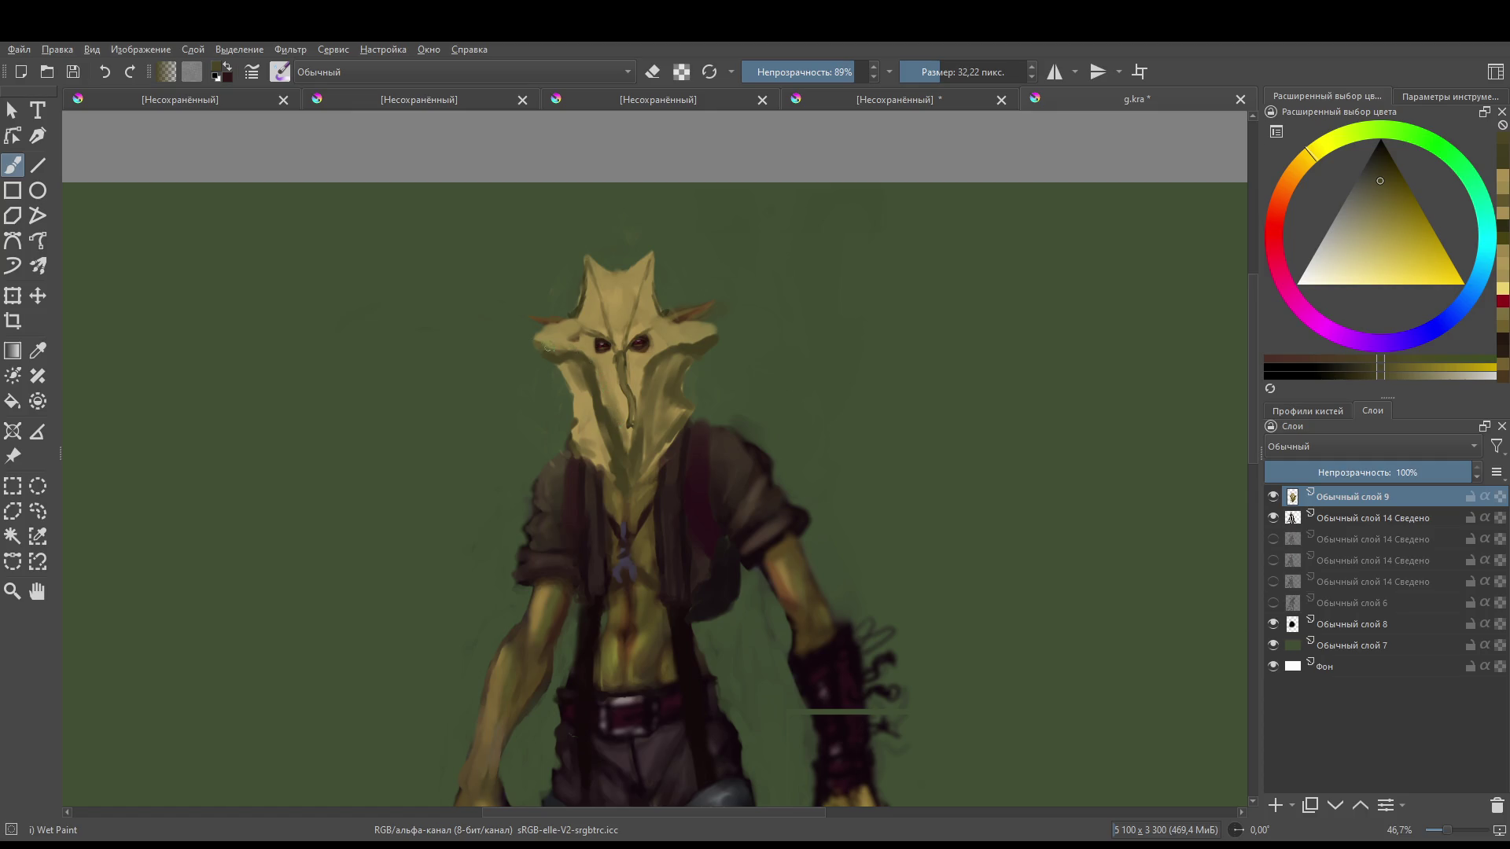
- Shade the upper-left brow edge and add greenish shading to the forehead
mouse_move(530, 338)
mouse_down()
mouse_move(580, 354)
mouse_move(691, 335)
mouse_up()
mouse_move(580, 304)
mouse_down()
mouse_move(628, 346)
mouse_move(651, 312)
mouse_move(638, 343)
mouse_up()
key(2)
scroll(651, 406, up, 3)
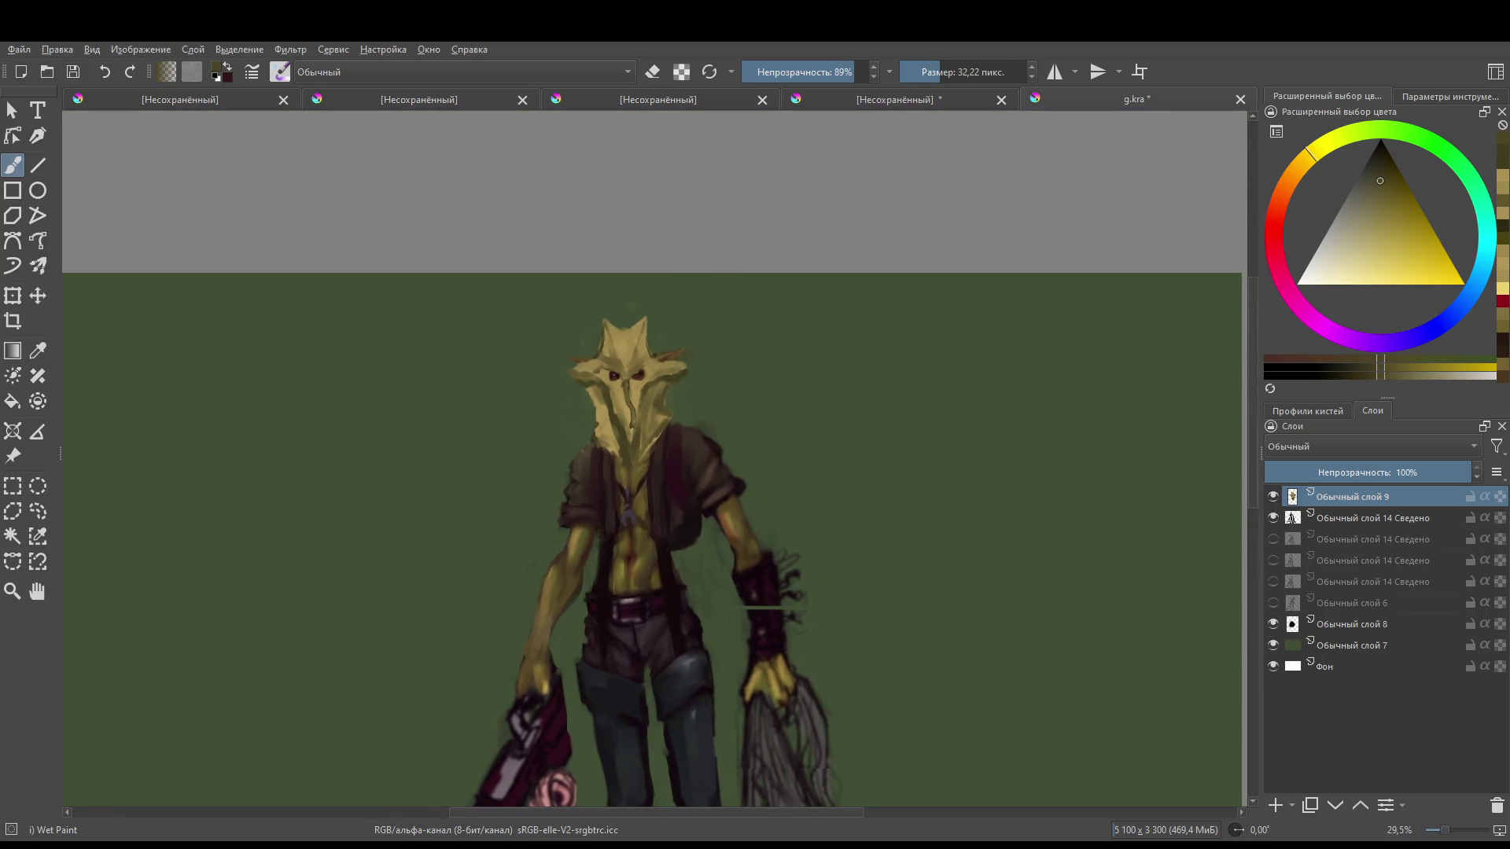
- Rotate the view slightly and paint a lighter stroke down the nose bridge
scroll(657, 408, up, 5)
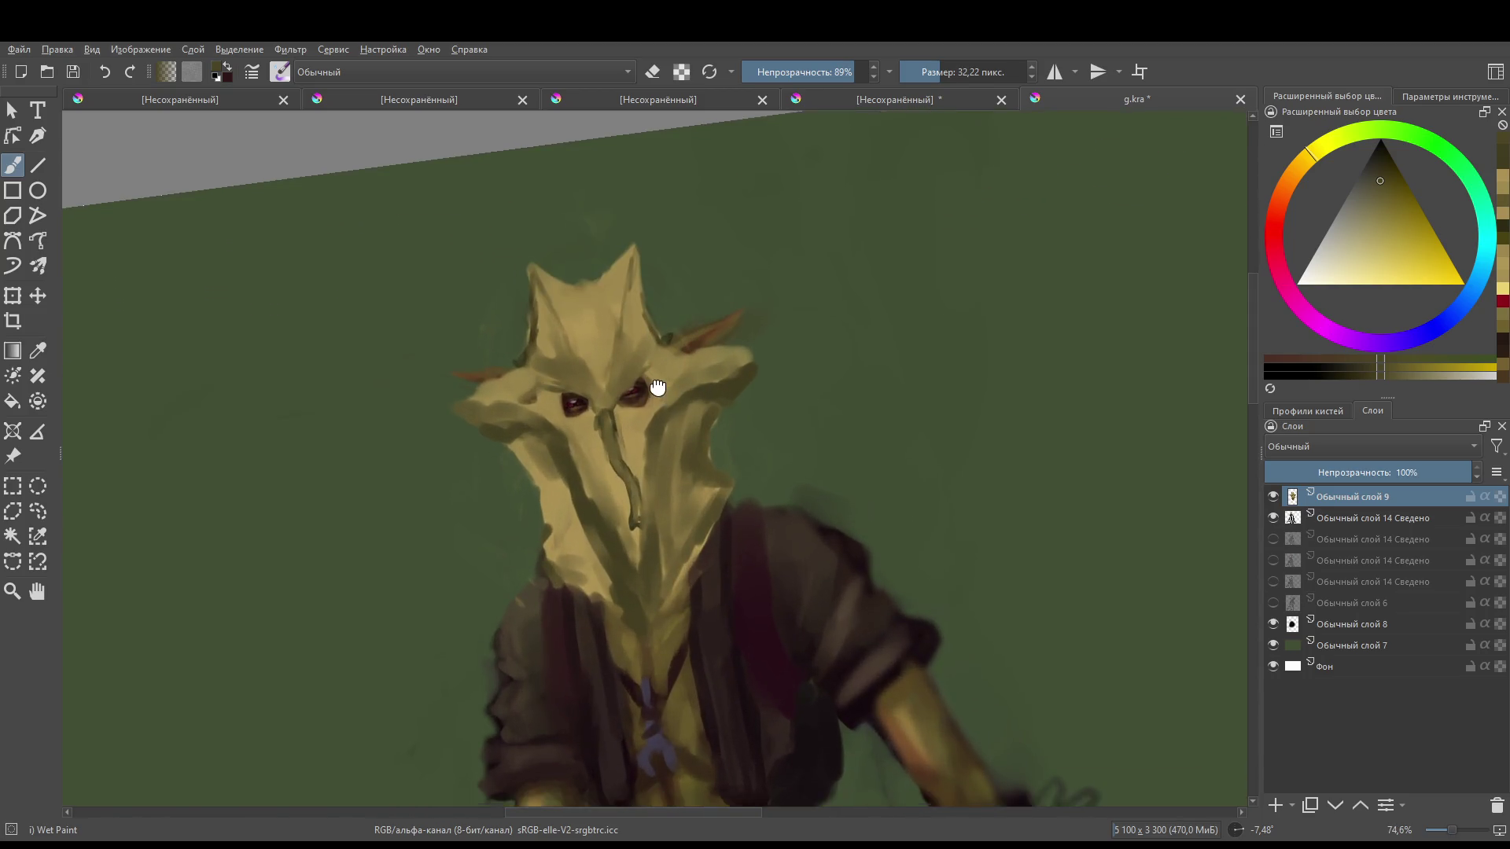
mouse_move(674, 477)
mouse_down()
mouse_move(659, 404)
mouse_move(640, 409)
mouse_up()
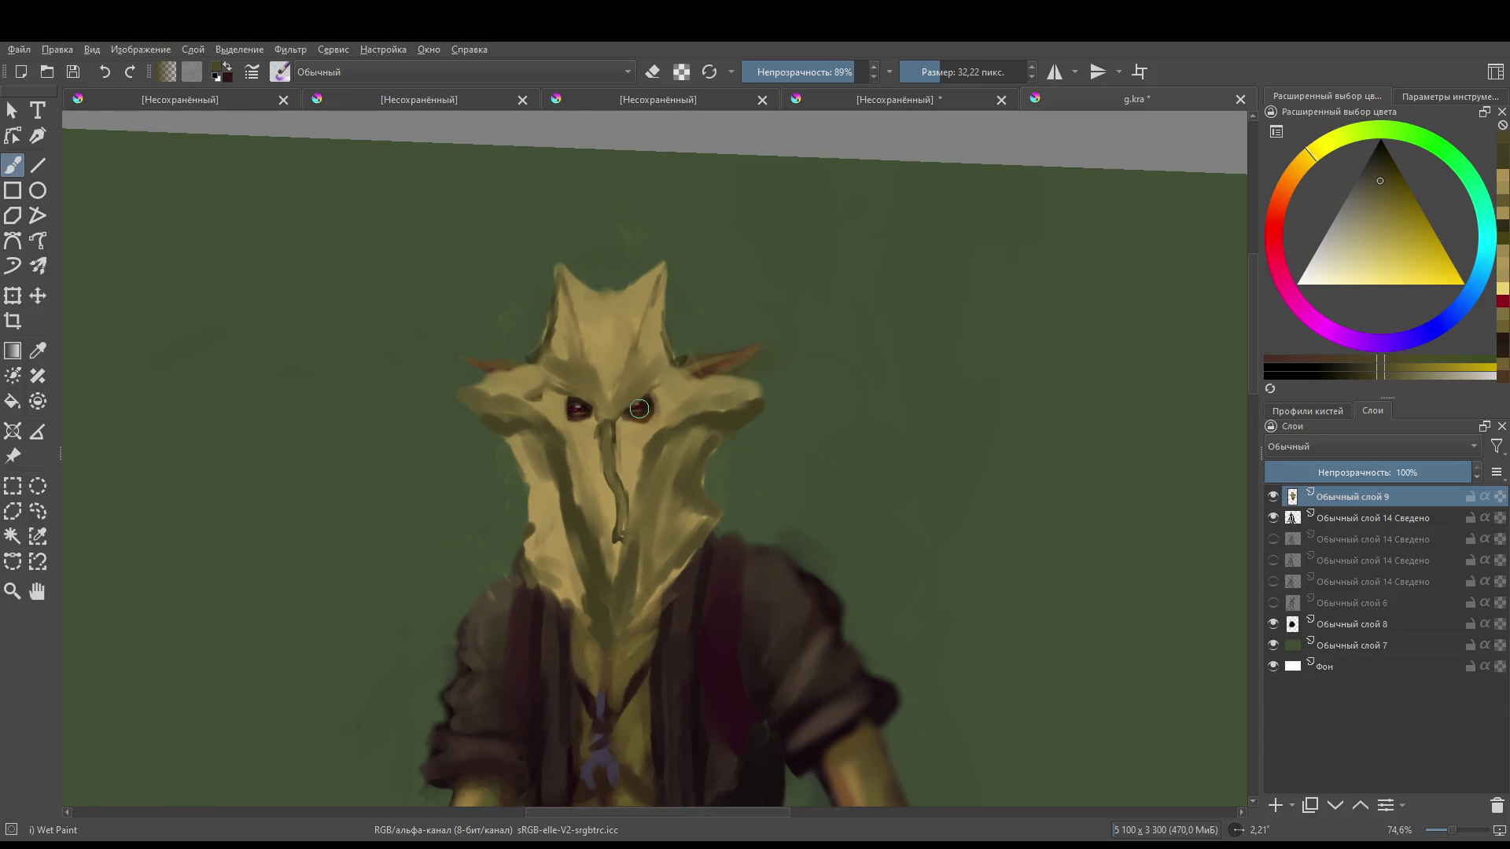
key(e)
ctrl+click(601, 421)
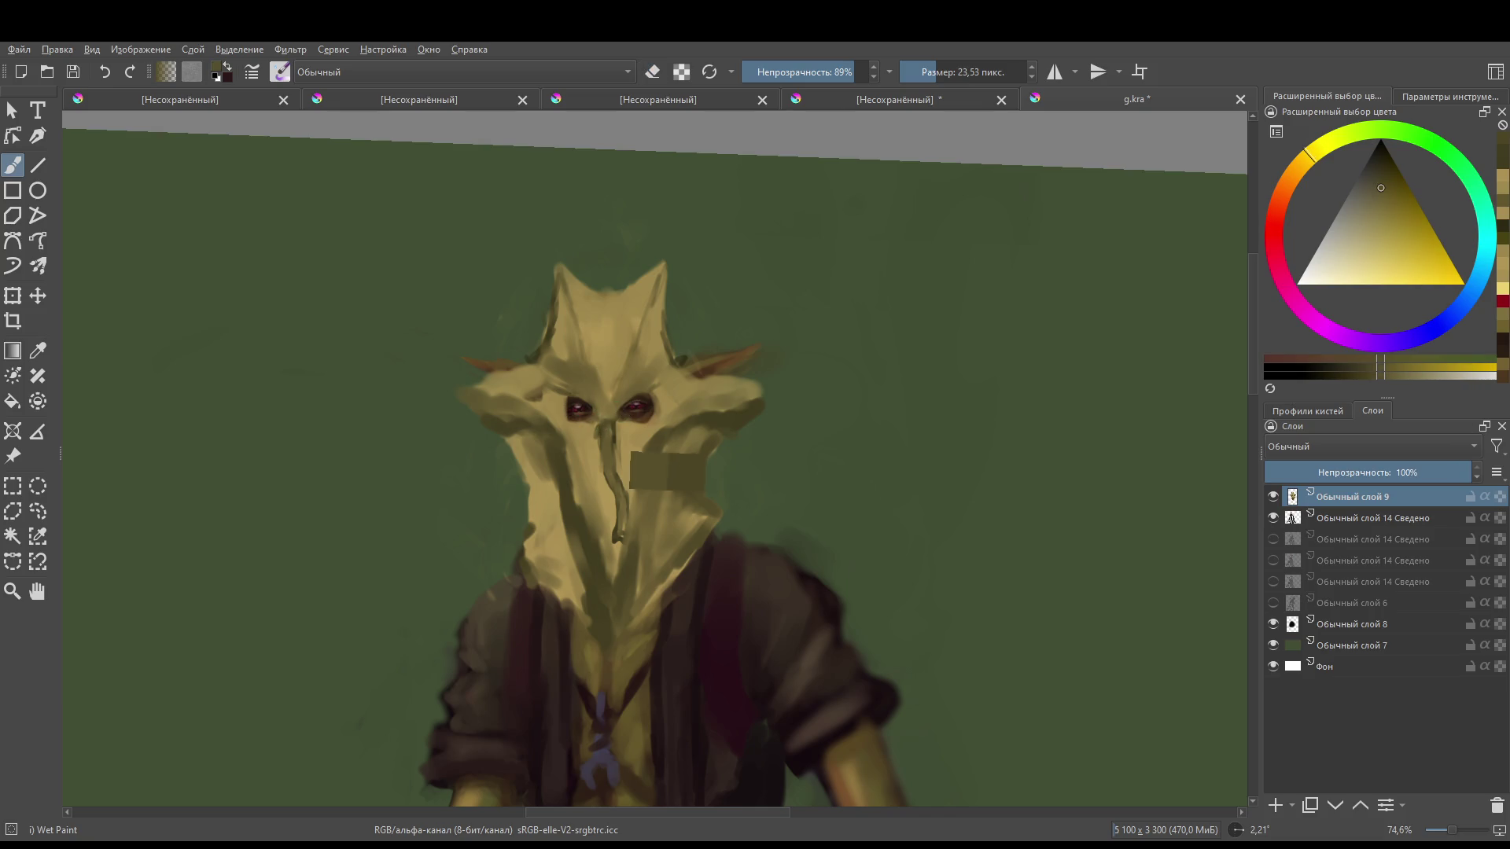
ctrl+click(610, 420)
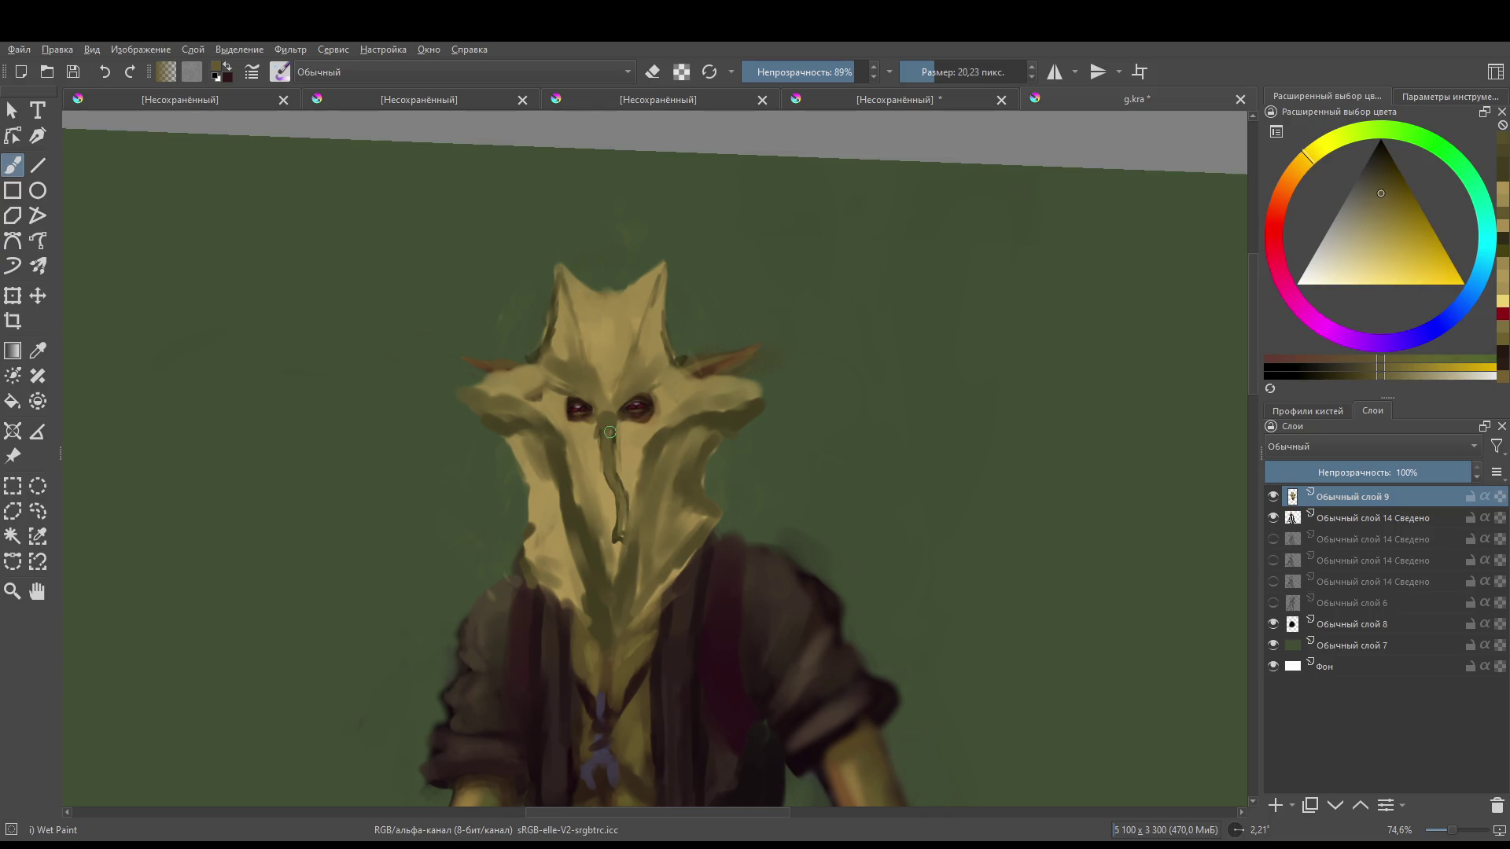
ctrl+click(602, 383)
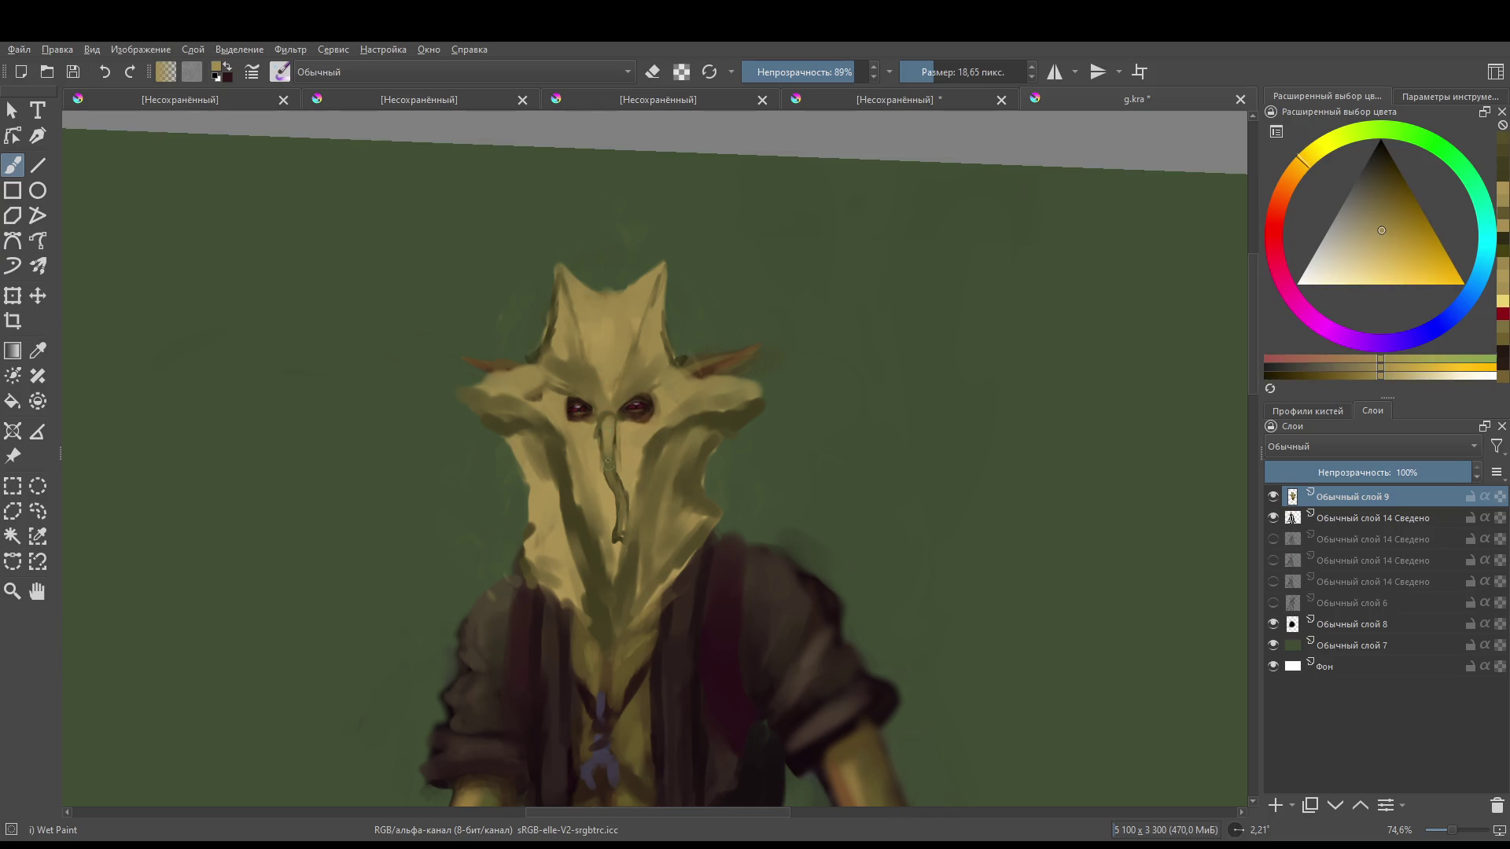
key(bracketleft)
drag(607, 421, 605, 444)
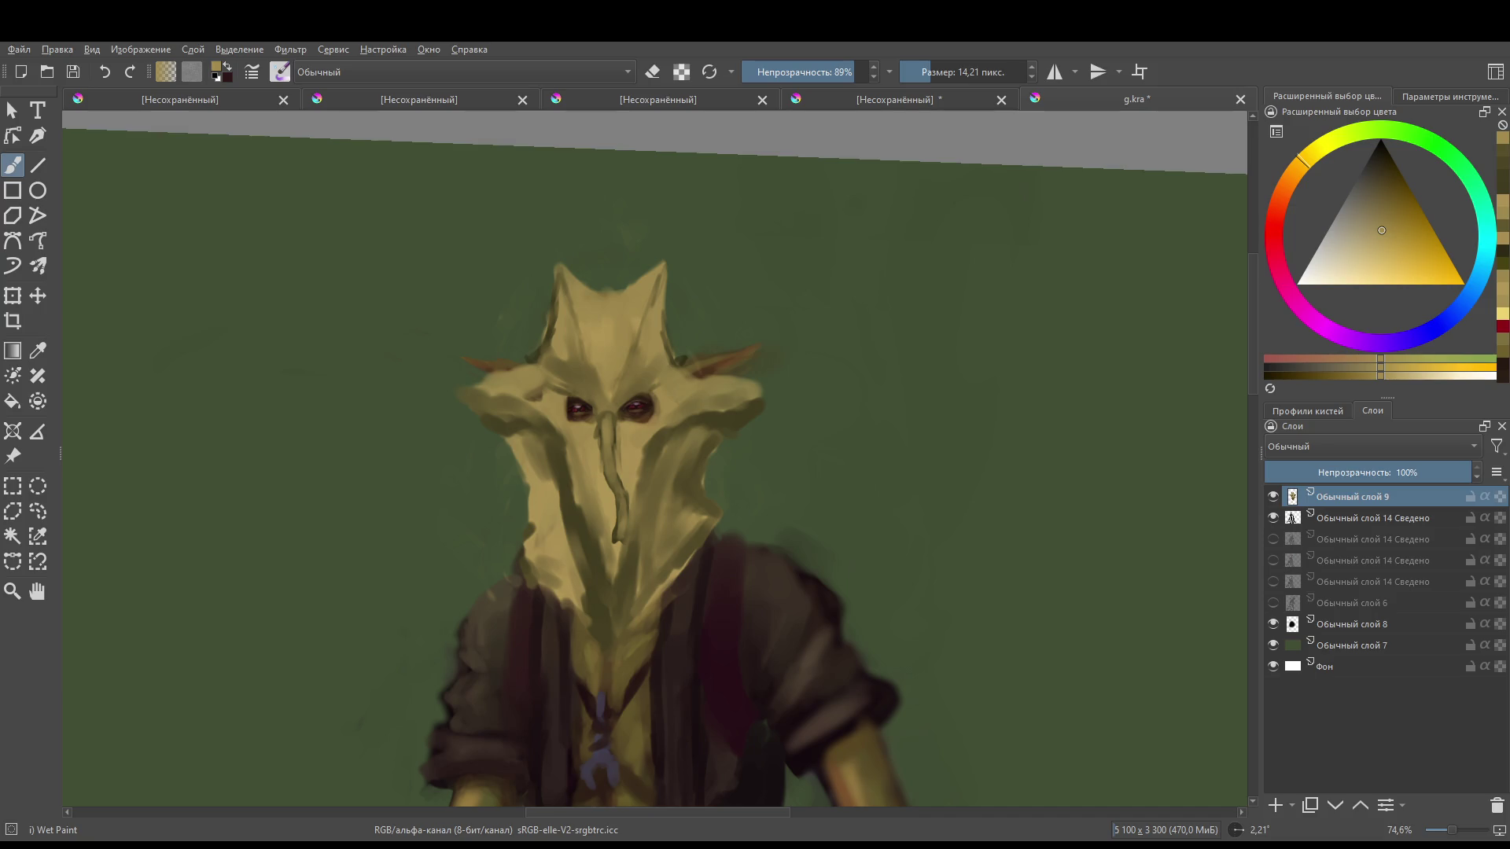
- Darken and reshape the nose area with sampled olive and ochre at about 33 px
mouse_move(608, 509)
mouse_down()
mouse_move(629, 509)
mouse_move(610, 529)
mouse_move(573, 503)
mouse_move(593, 525)
mouse_move(572, 487)
mouse_move(602, 510)
mouse_move(636, 472)
mouse_move(633, 483)
mouse_move(582, 464)
mouse_move(601, 515)
mouse_move(578, 421)
mouse_up()
ctrl+click(607, 530)
ctrl+click(585, 483)
mouse_move(590, 472)
mouse_down()
mouse_move(621, 503)
mouse_move(637, 440)
mouse_move(633, 492)
mouse_move(550, 431)
mouse_up()
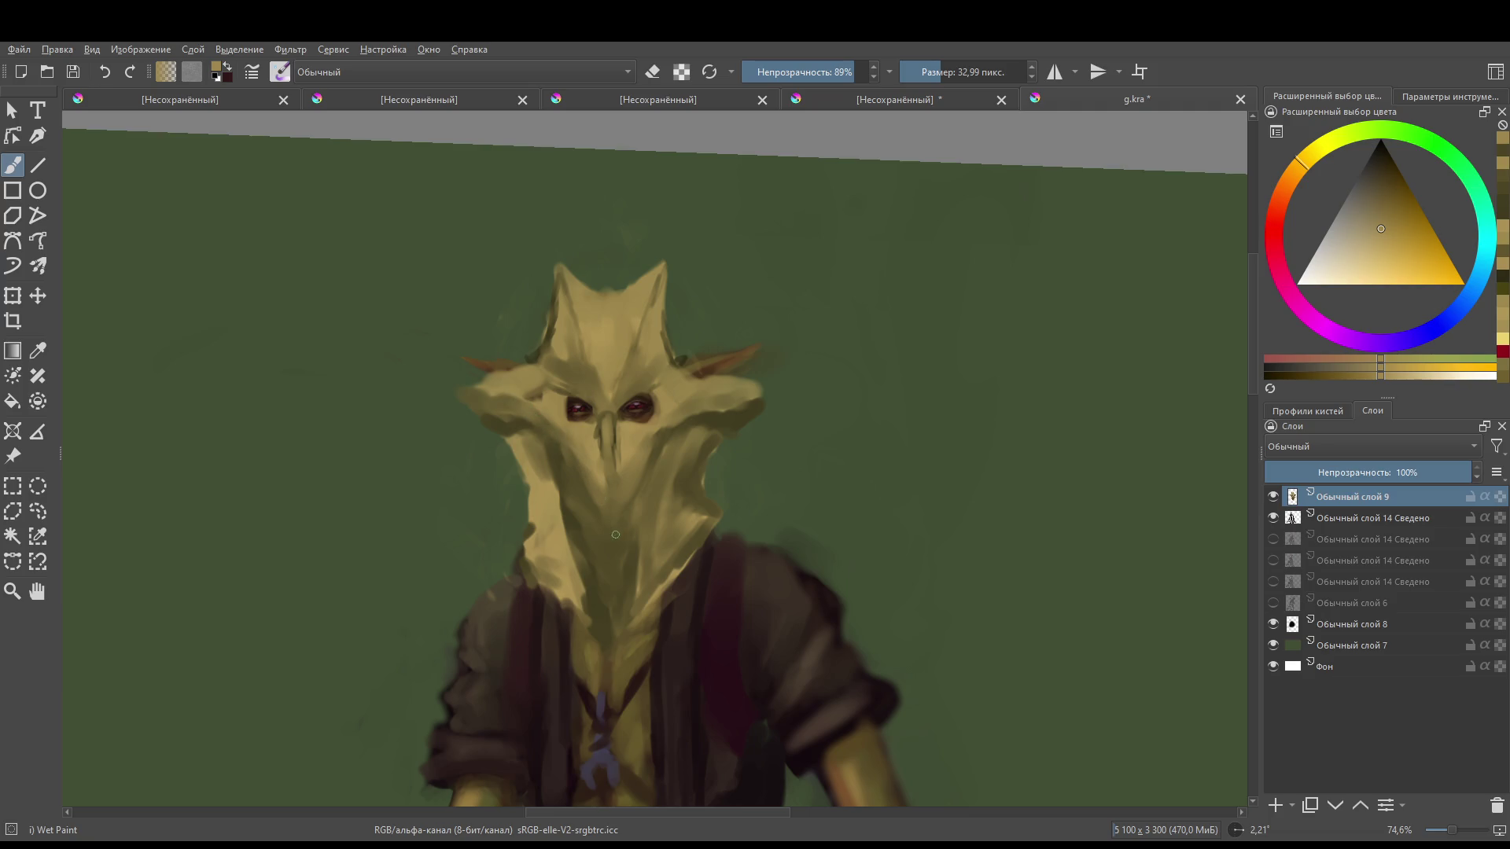
- Shade the face's left edge and right jaw with a darker yellow
ctrl+click(574, 507)
mouse_move(593, 610)
mouse_down()
mouse_move(535, 554)
mouse_move(585, 429)
mouse_move(644, 456)
mouse_move(693, 511)
mouse_move(685, 523)
mouse_move(702, 518)
mouse_up()
mouse_move(559, 502)
mouse_down()
mouse_move(515, 542)
mouse_move(535, 550)
mouse_move(511, 554)
mouse_up()
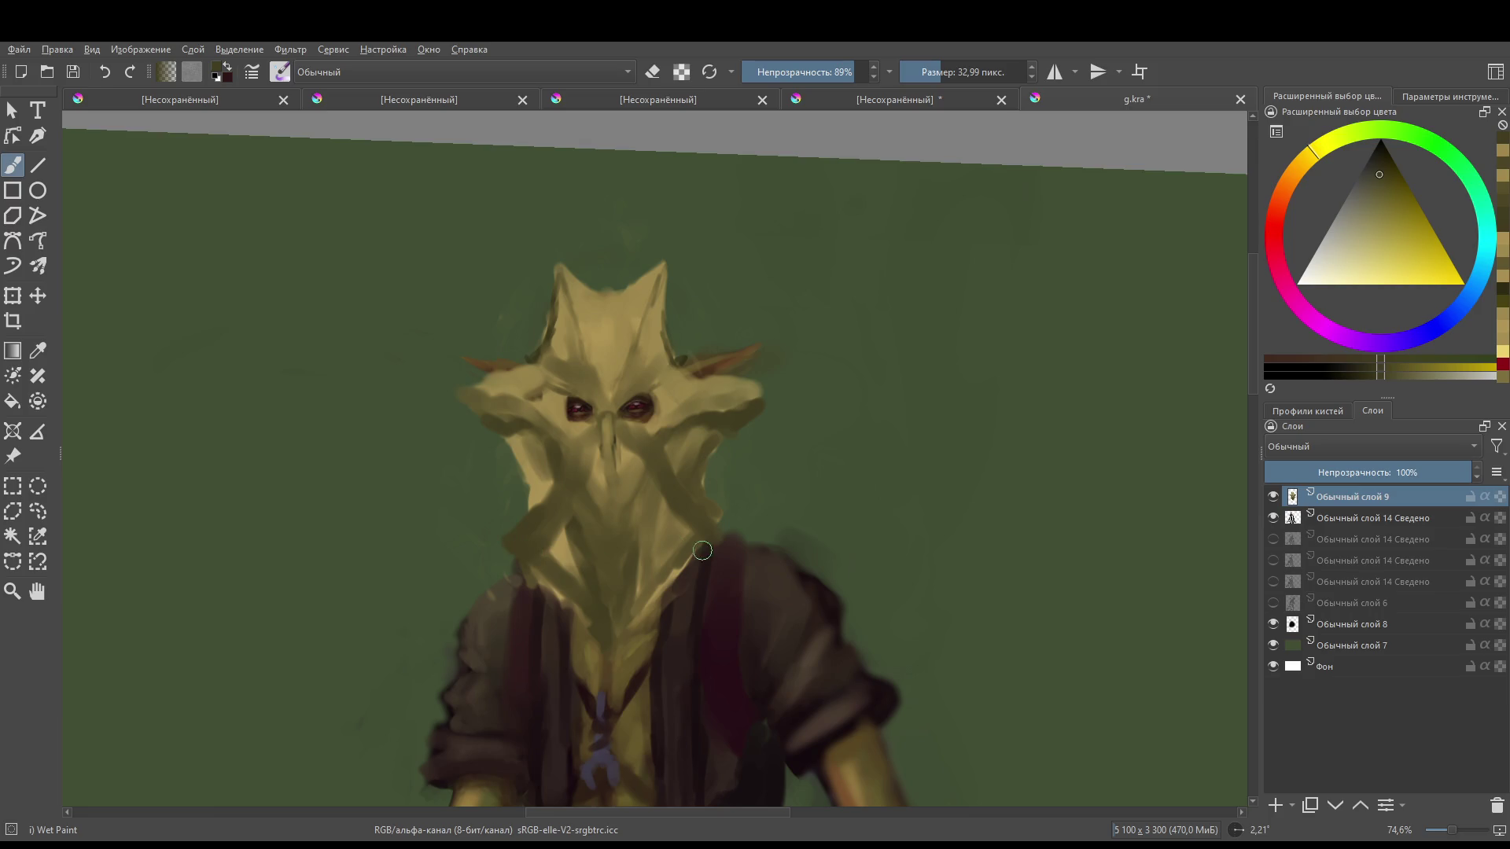
mouse_move(741, 464)
mouse_down()
mouse_move(691, 643)
mouse_move(719, 464)
mouse_up()
drag(586, 448, 585, 453)
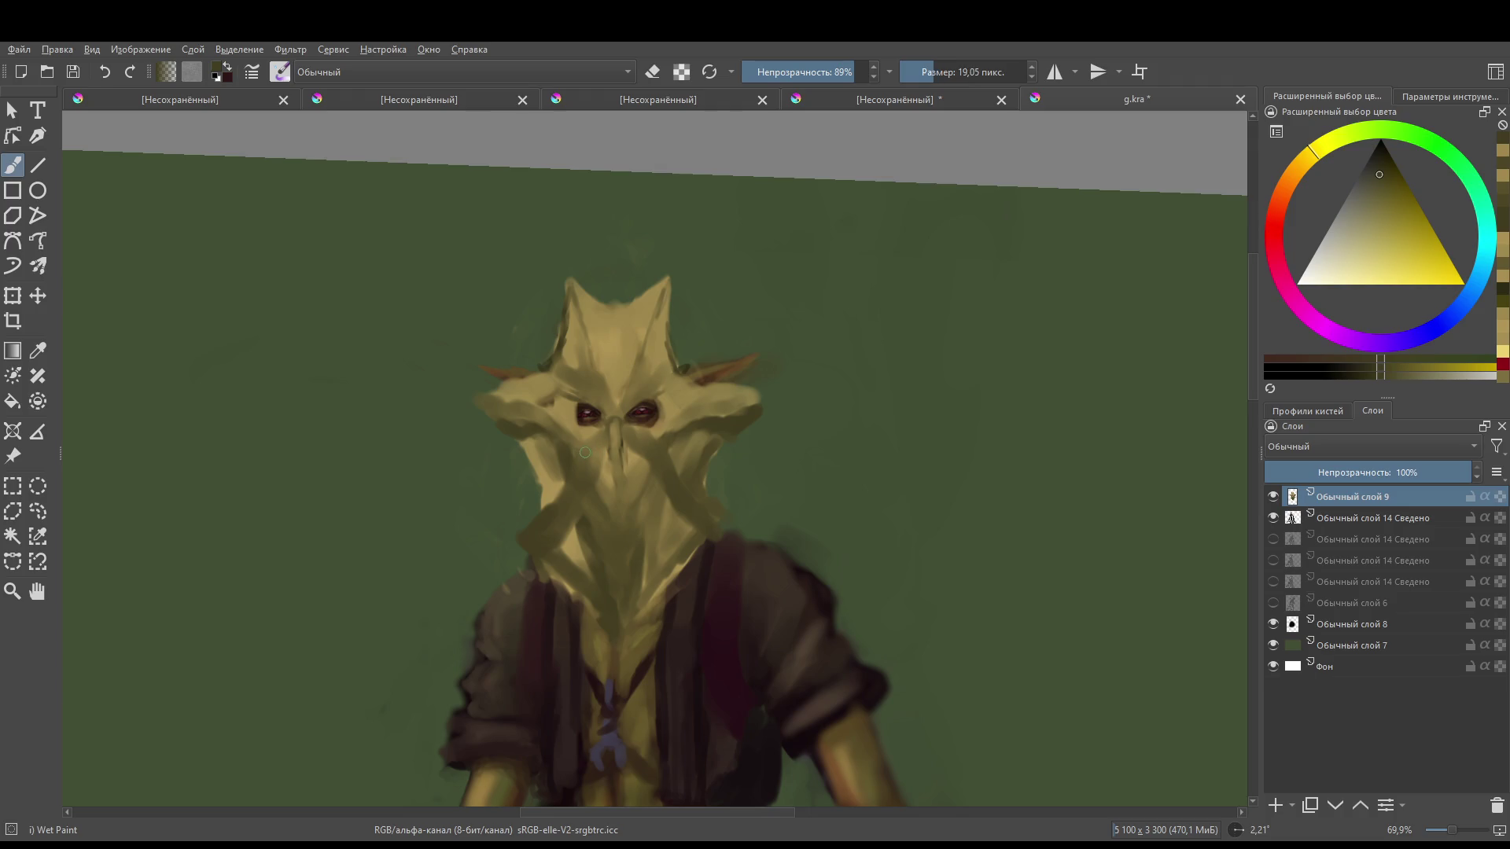
key(e)
- Add a small light stroke beside the face and a darker shadow along the brow
scroll(730, 439, down, 5)
scroll(685, 446, up, 6)
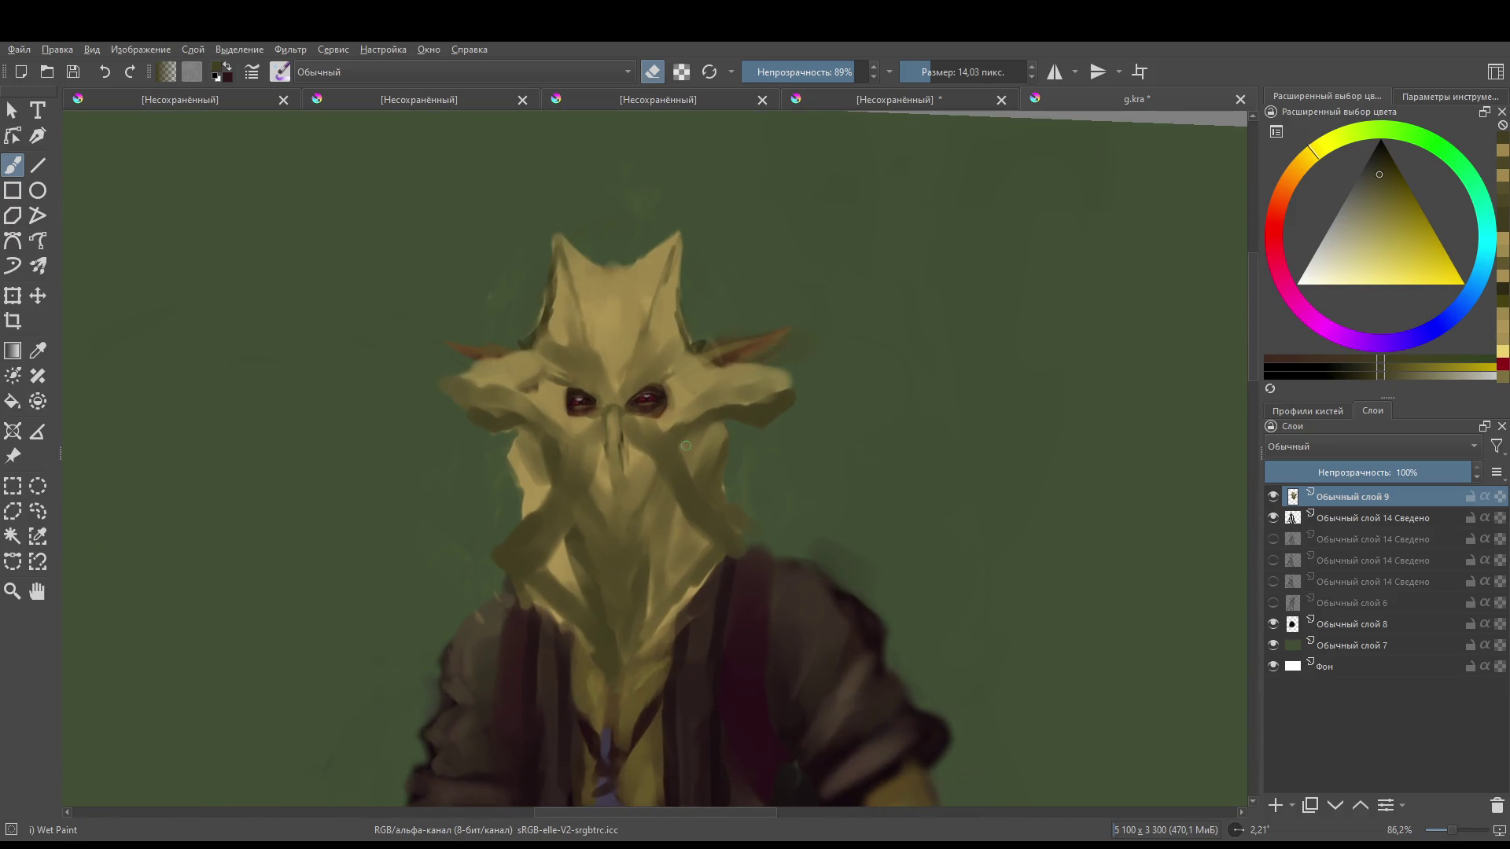
ctrl+click(682, 444)
key(e)
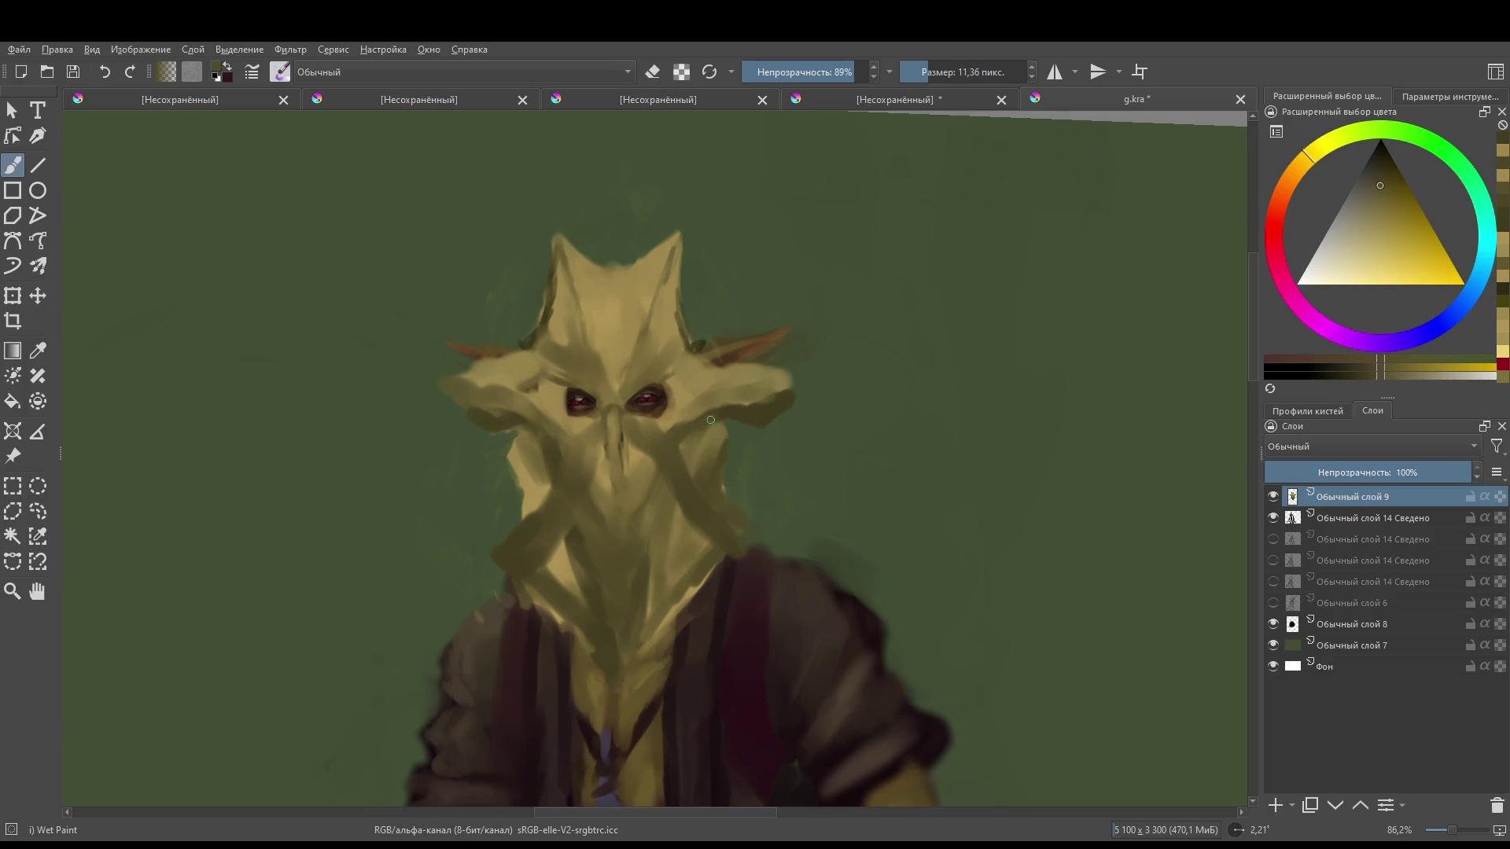
drag(710, 420, 743, 415)
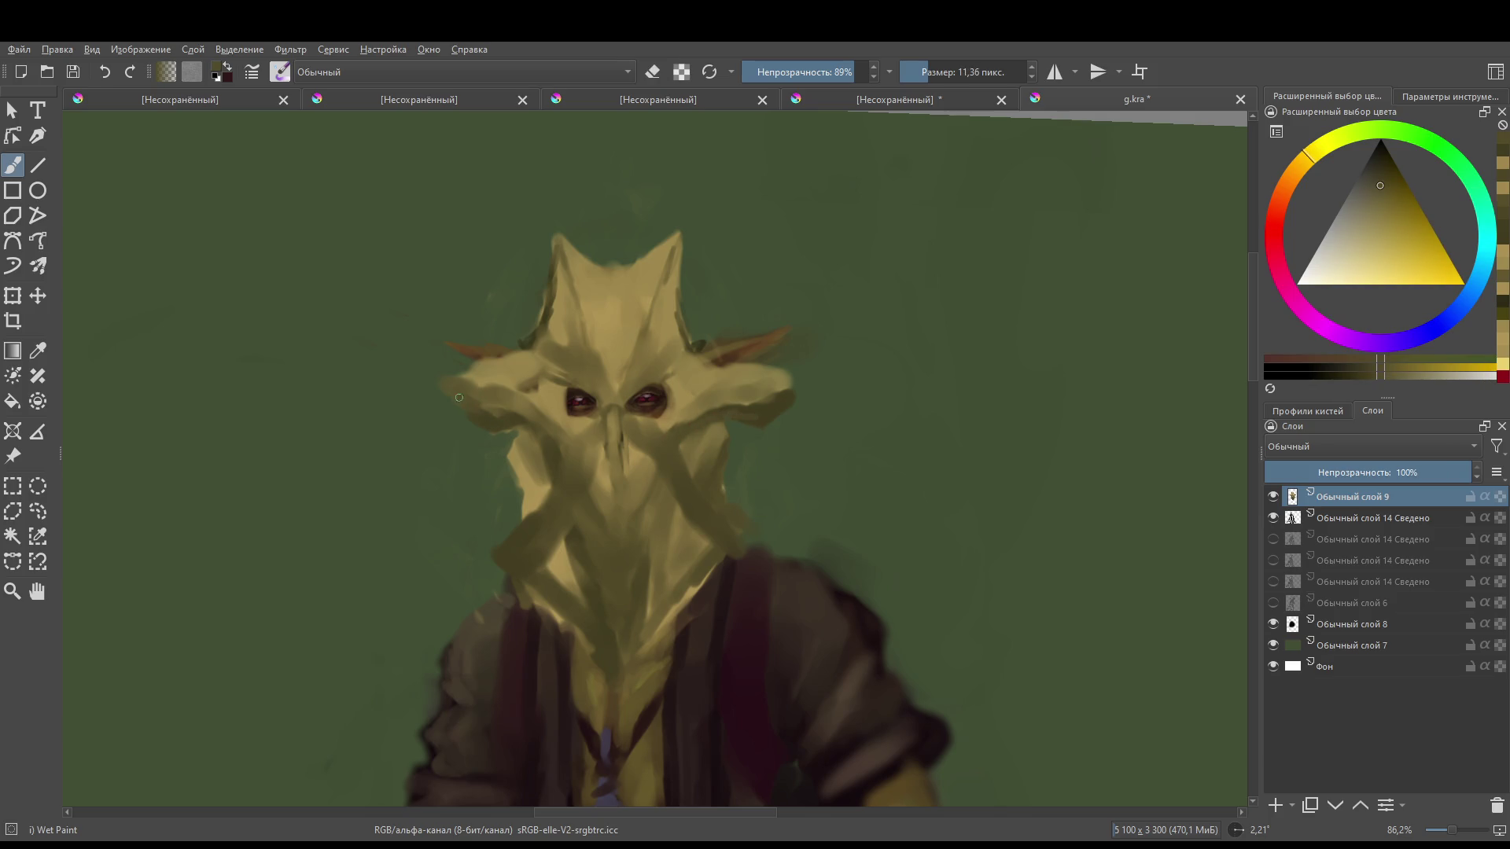
mouse_move(487, 404)
mouse_down()
mouse_move(566, 426)
mouse_move(639, 419)
mouse_up()
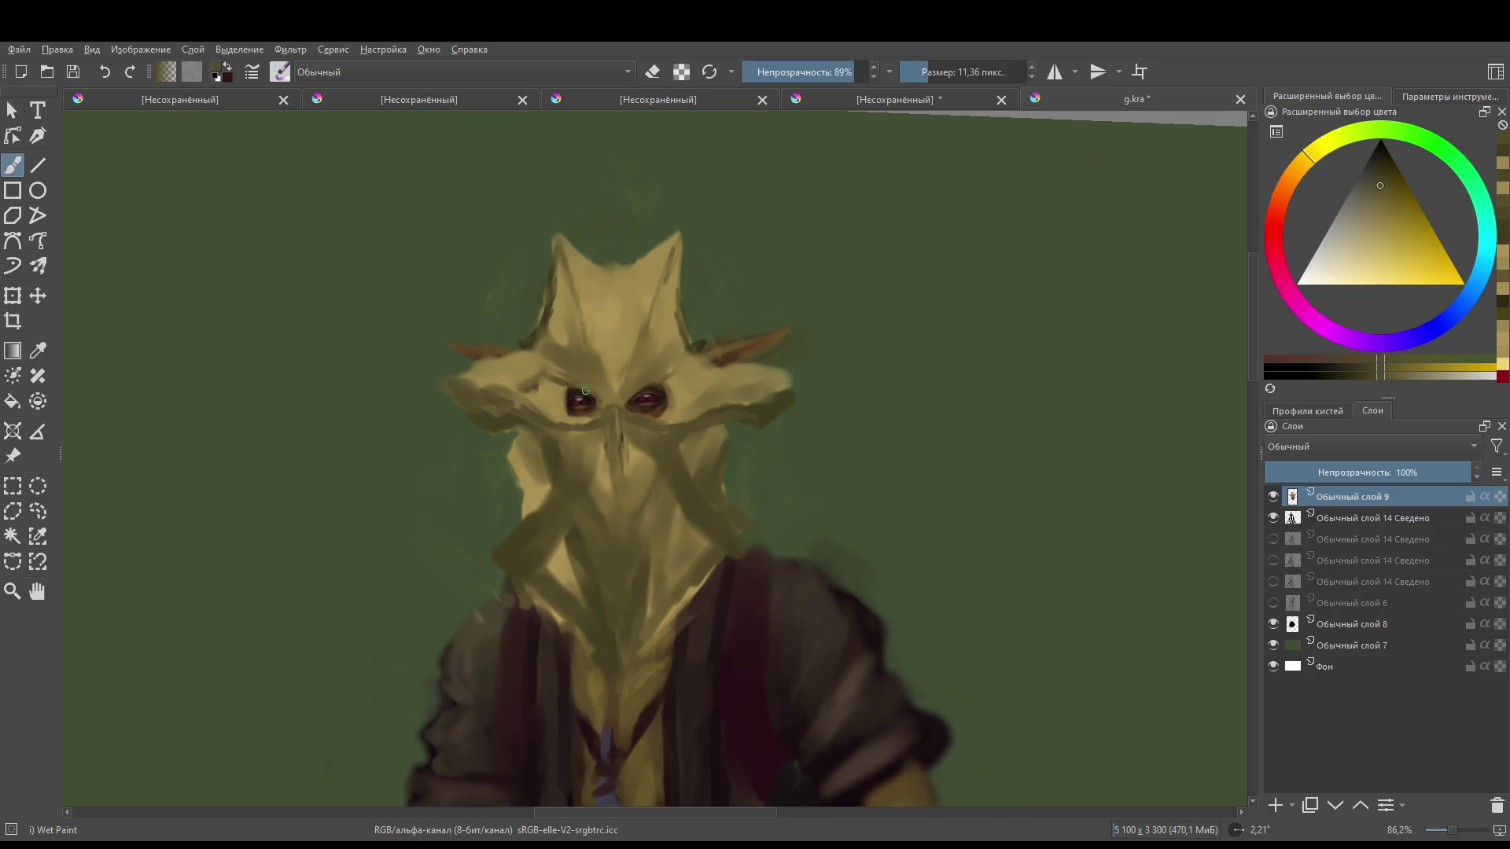
- Paint thin dark lines on the forehead ridge and faint marks between the head spikes
key(bracketleft)
mouse_move(643, 308)
mouse_down()
mouse_move(633, 360)
mouse_move(602, 366)
mouse_up()
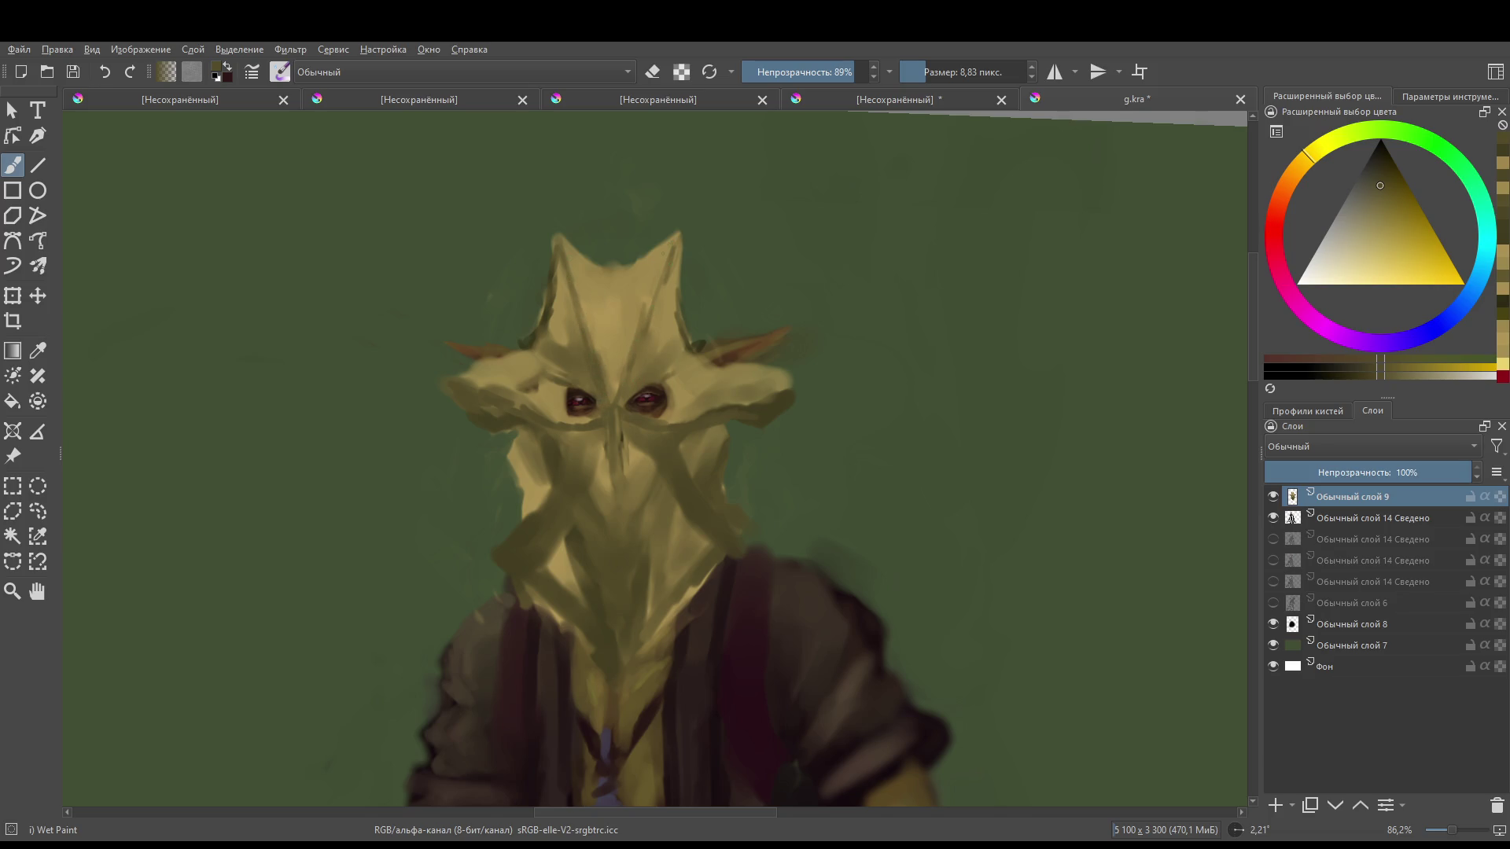
mouse_move(591, 296)
mouse_down()
mouse_move(584, 252)
mouse_move(601, 326)
mouse_up()
mouse_move(643, 256)
mouse_down()
mouse_move(635, 283)
mouse_move(594, 268)
mouse_up()
drag(607, 313, 604, 282)
key(2)
scroll(741, 296, up, 8)
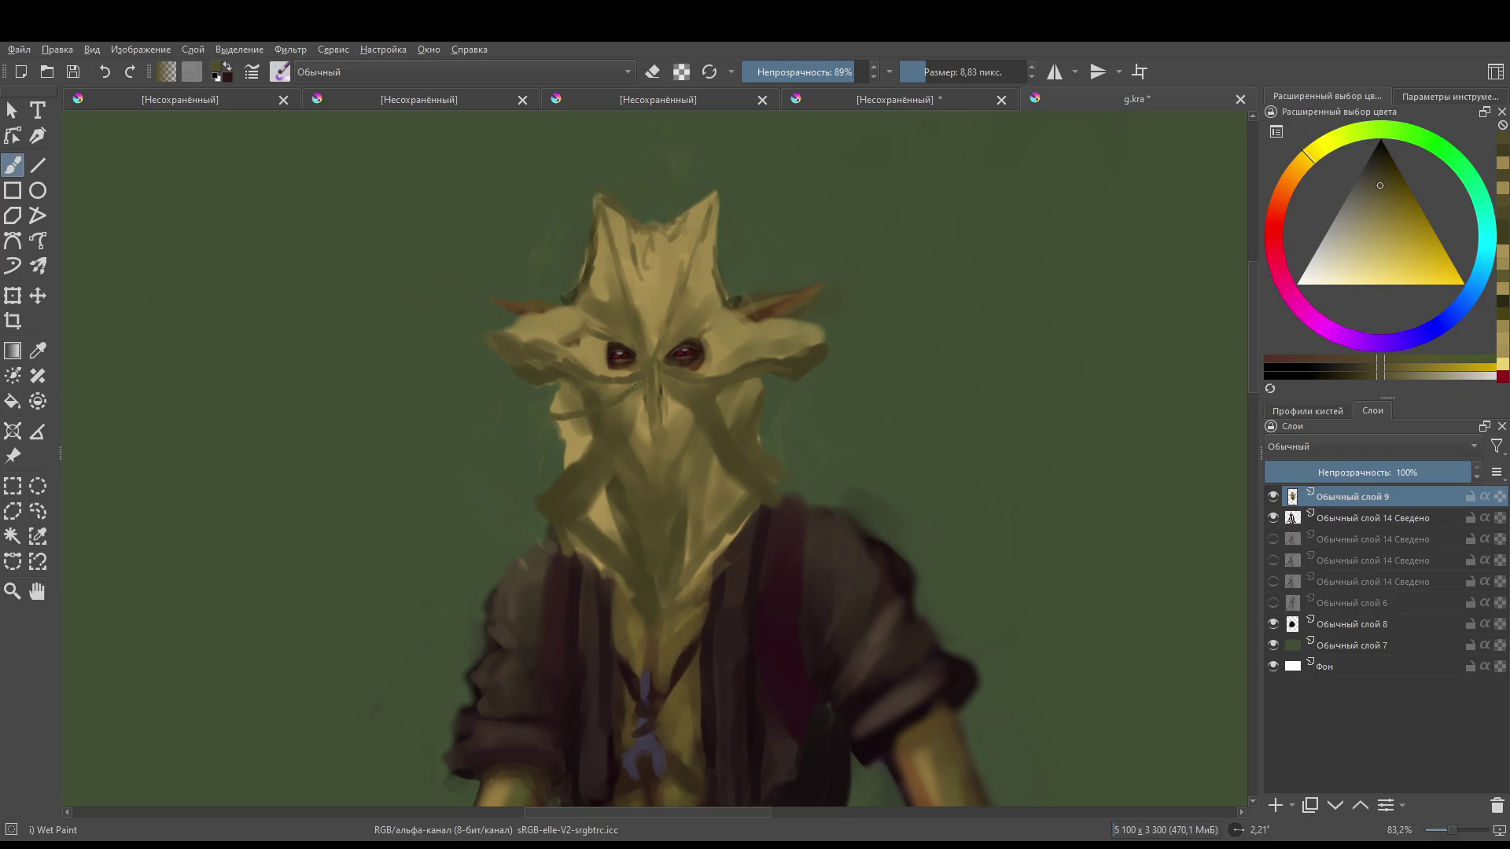
- Paint hatching streaks on the mask's lower left, central fold and right edge
drag(643, 387, 625, 421)
ctrl+click(682, 461)
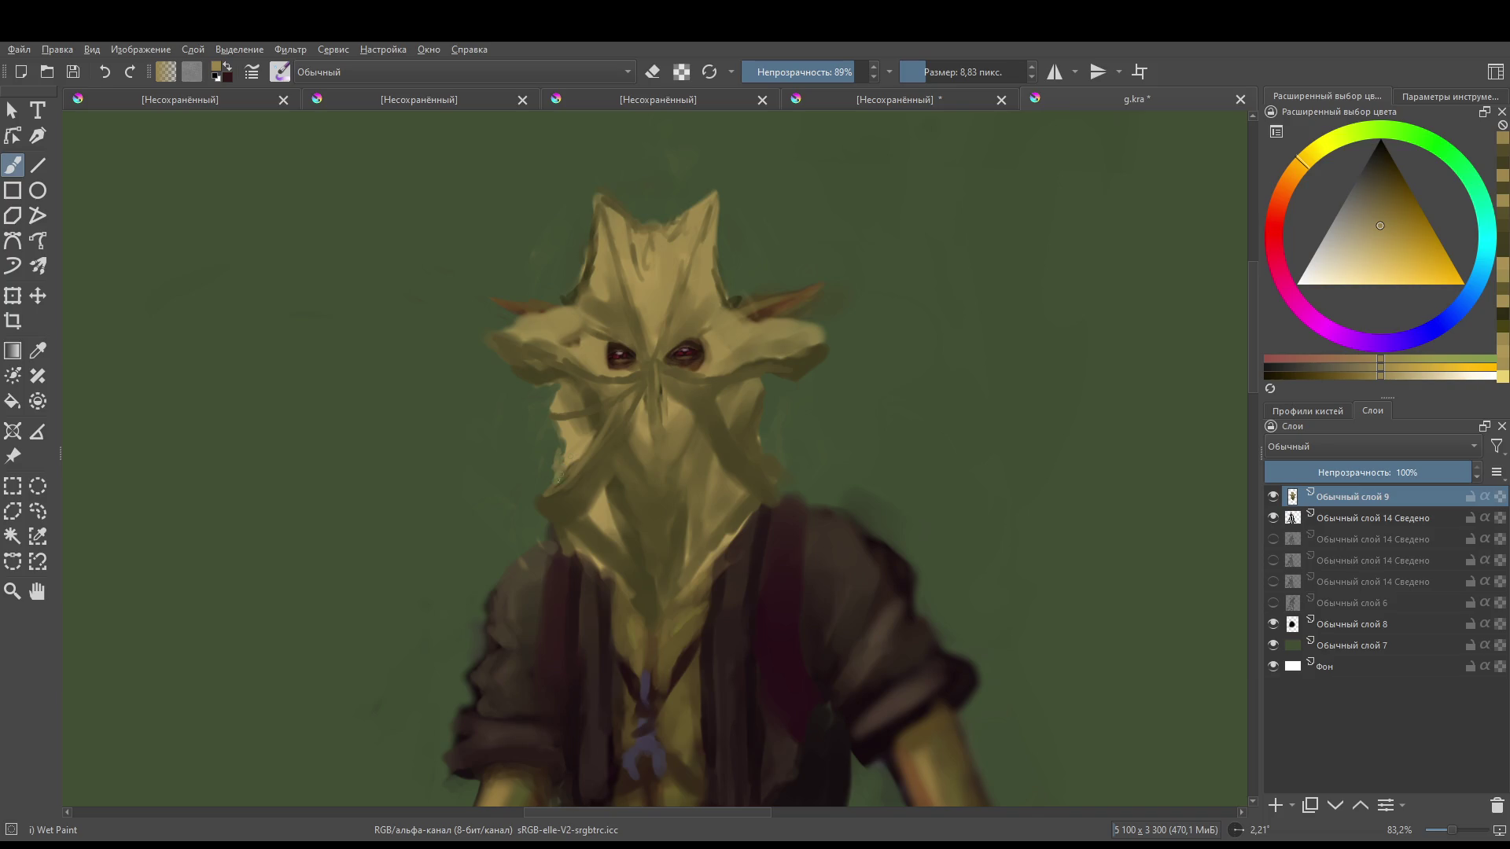
ctrl+click(560, 463)
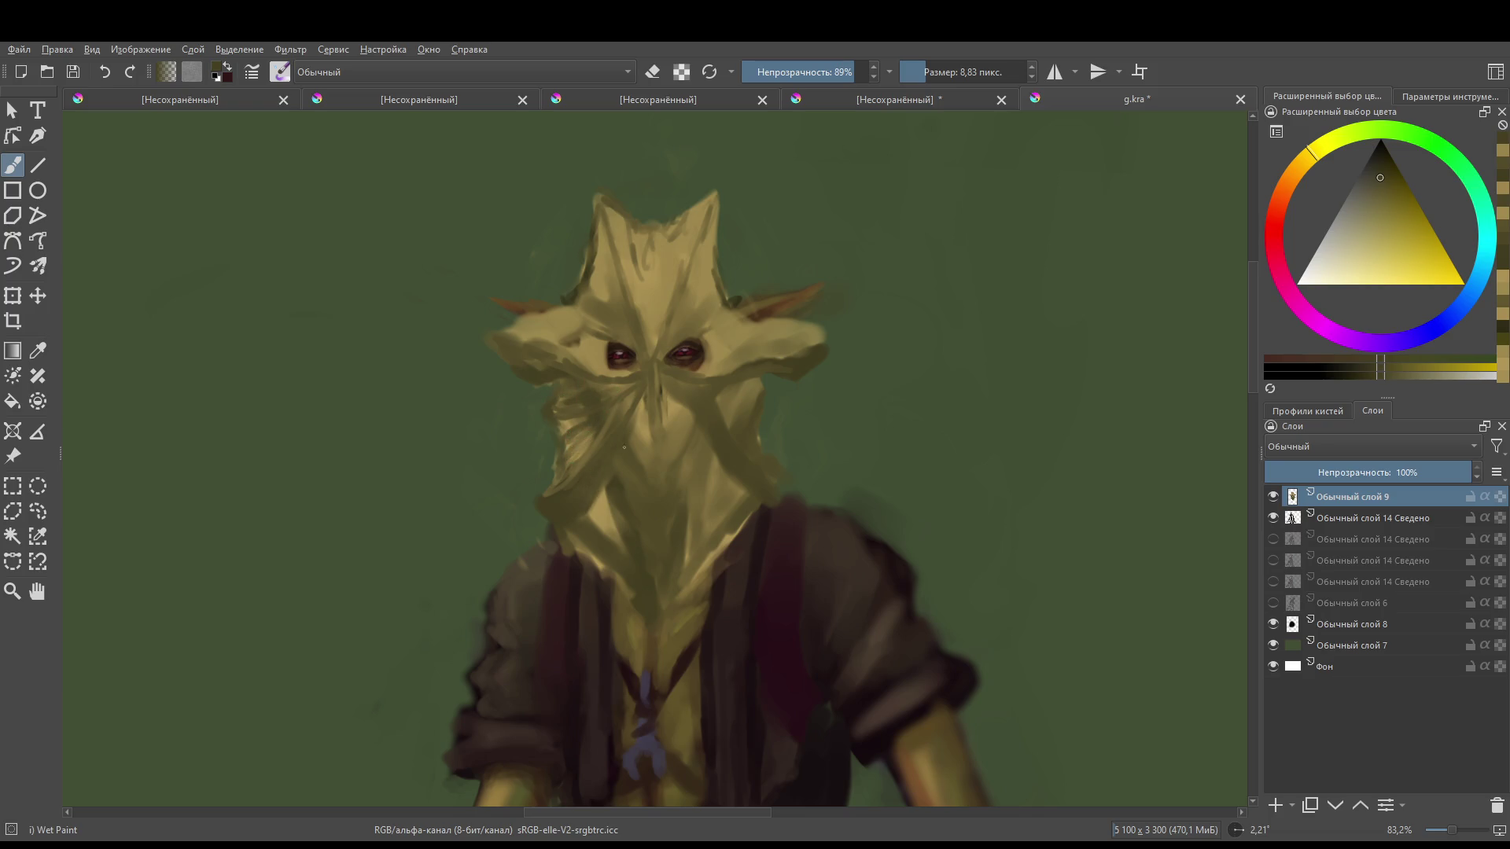
mouse_move(607, 481)
mouse_down()
mouse_move(596, 528)
mouse_move(615, 540)
mouse_up()
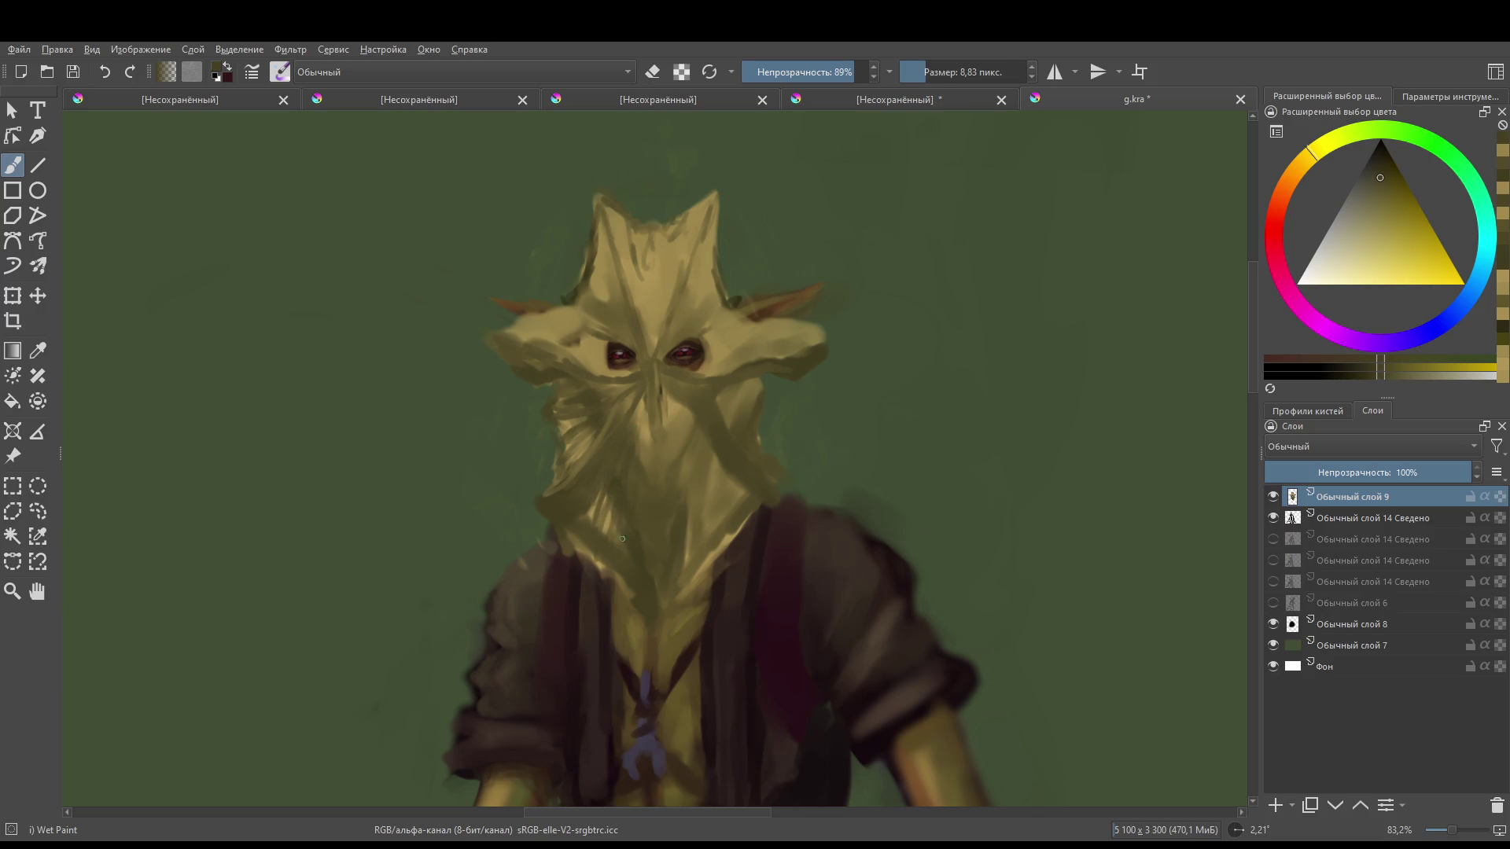
drag(675, 460, 663, 393)
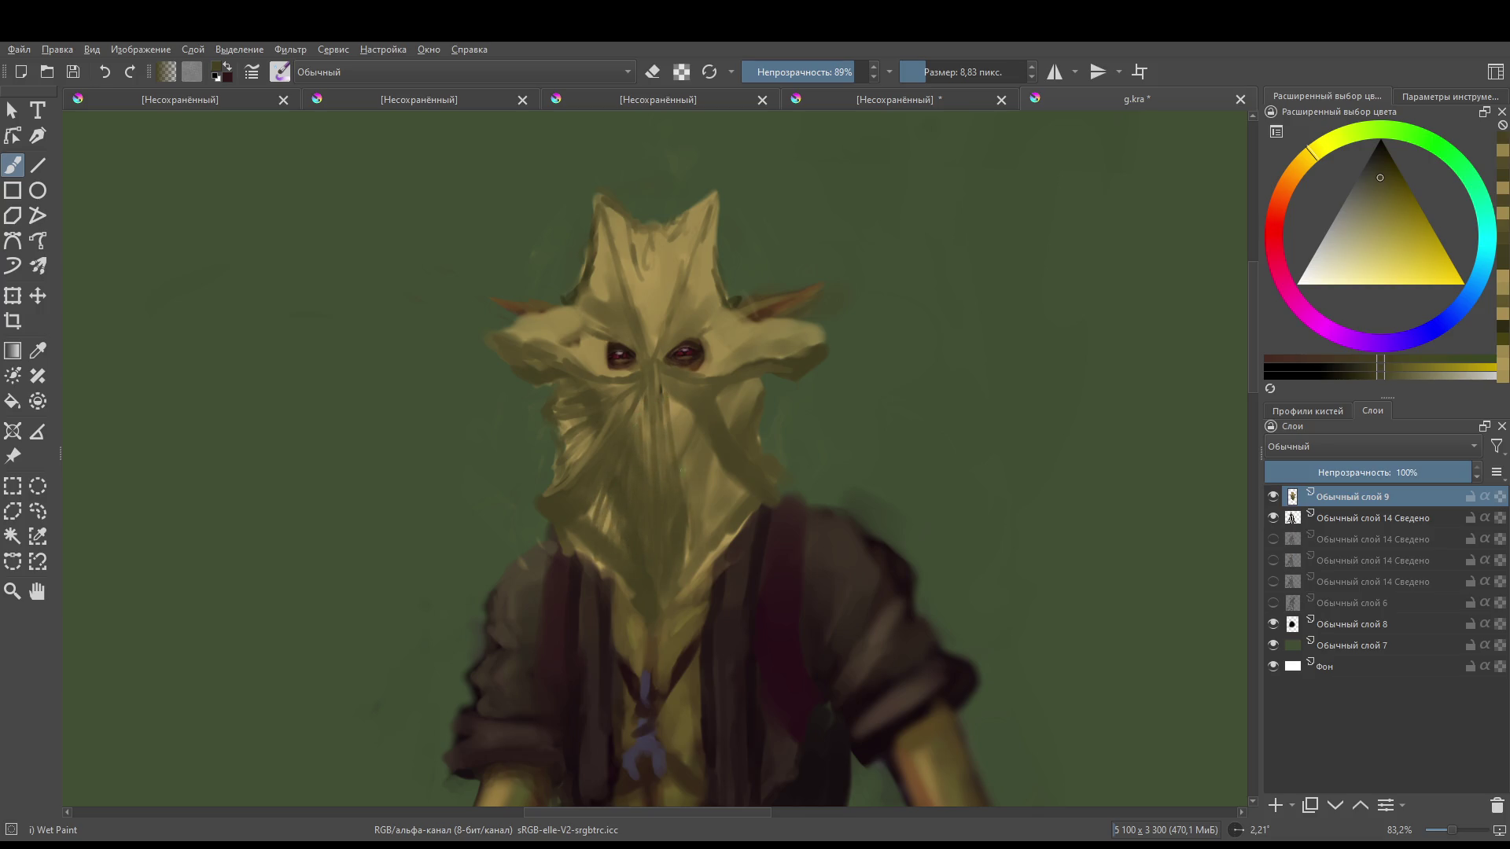
drag(711, 456, 743, 492)
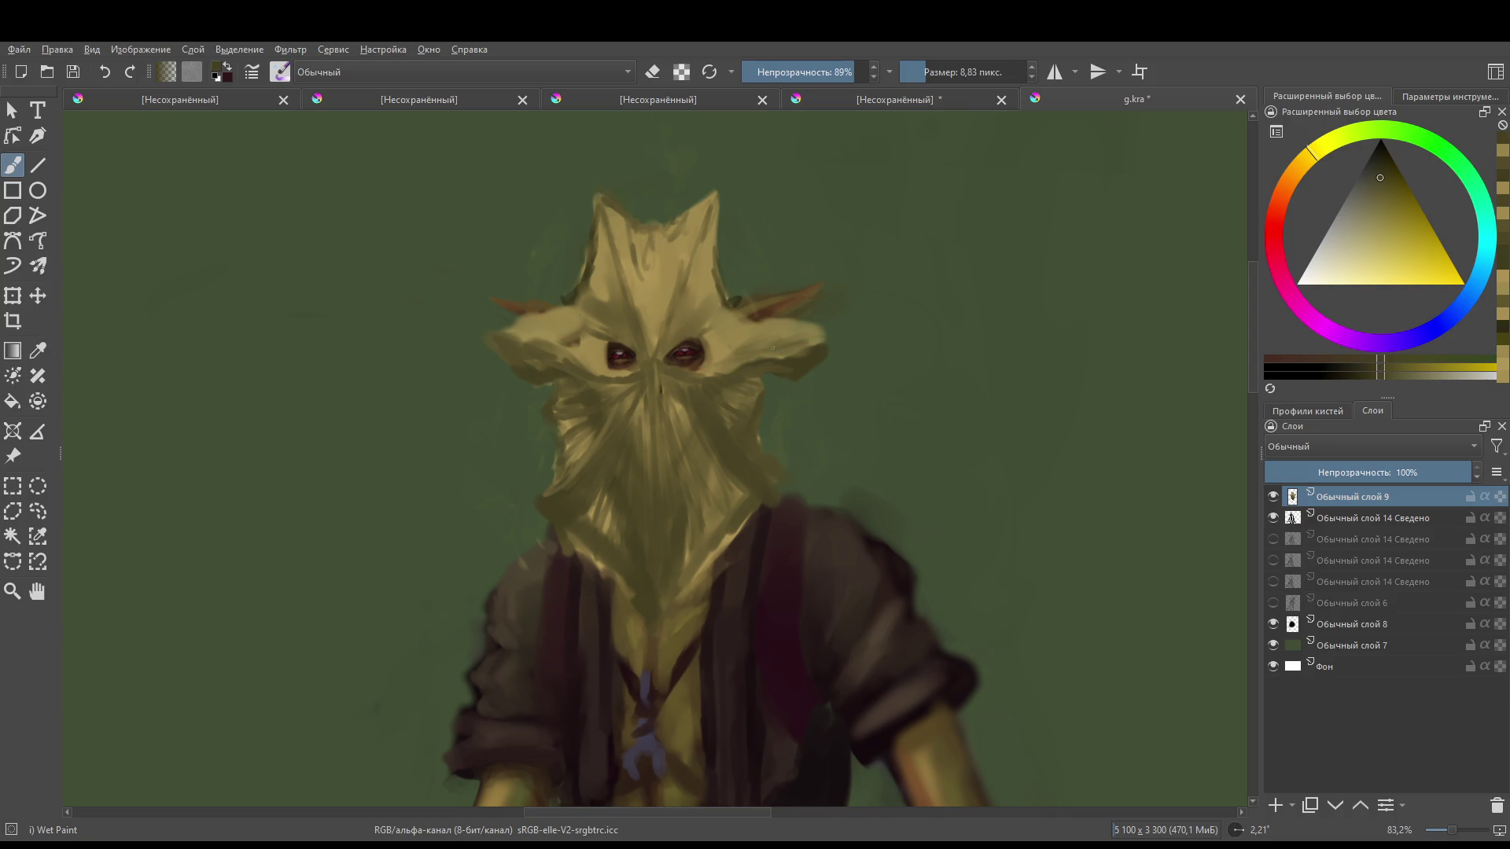
scroll(812, 346, up, 3)
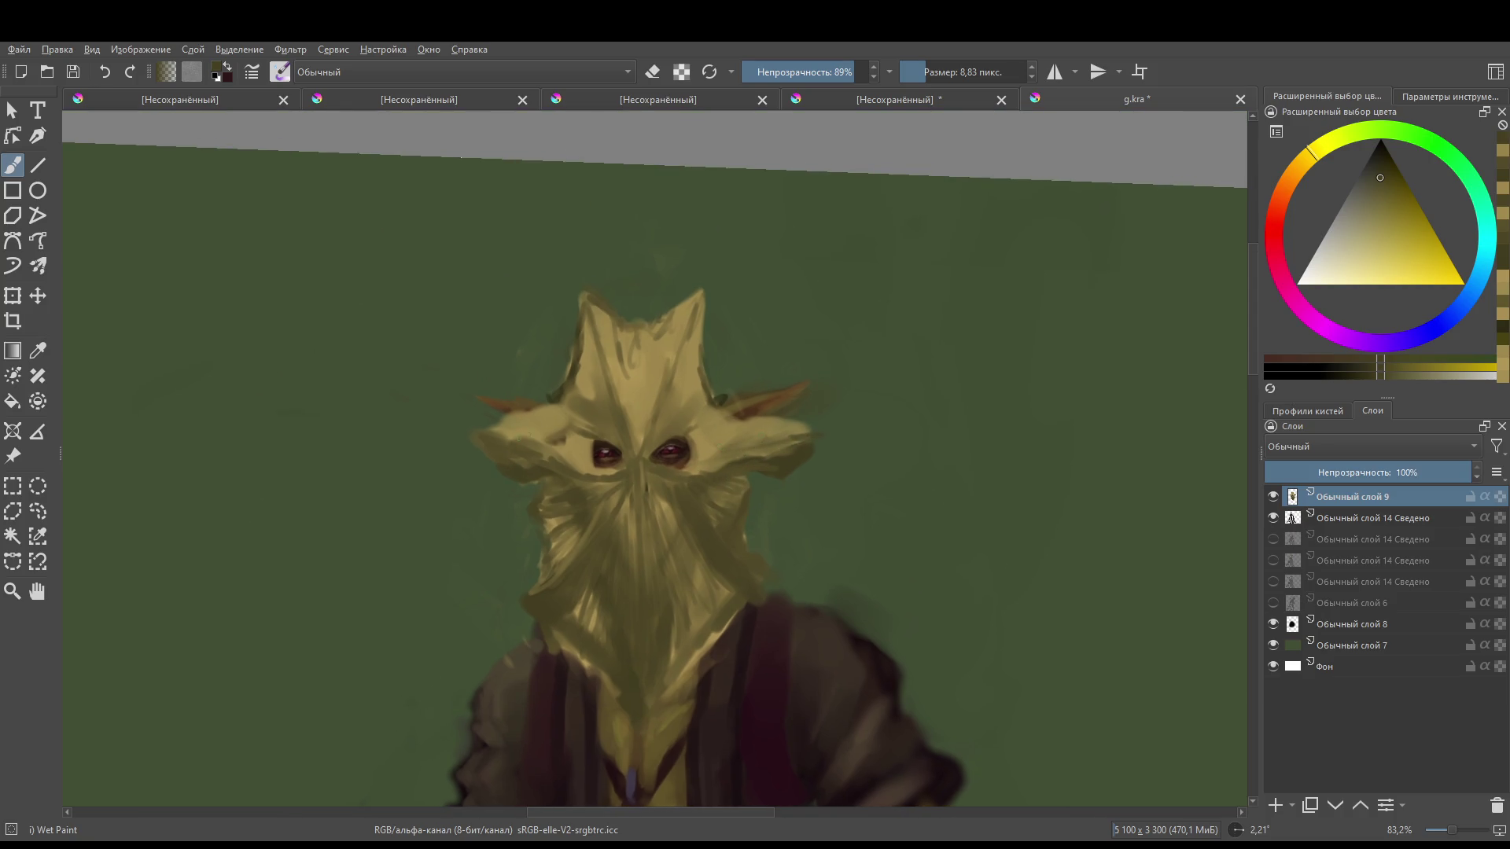
- Shade near the left ear, under the left eye and right of the right eye
mouse_move(503, 436)
mouse_down()
mouse_move(566, 393)
mouse_move(508, 428)
mouse_up()
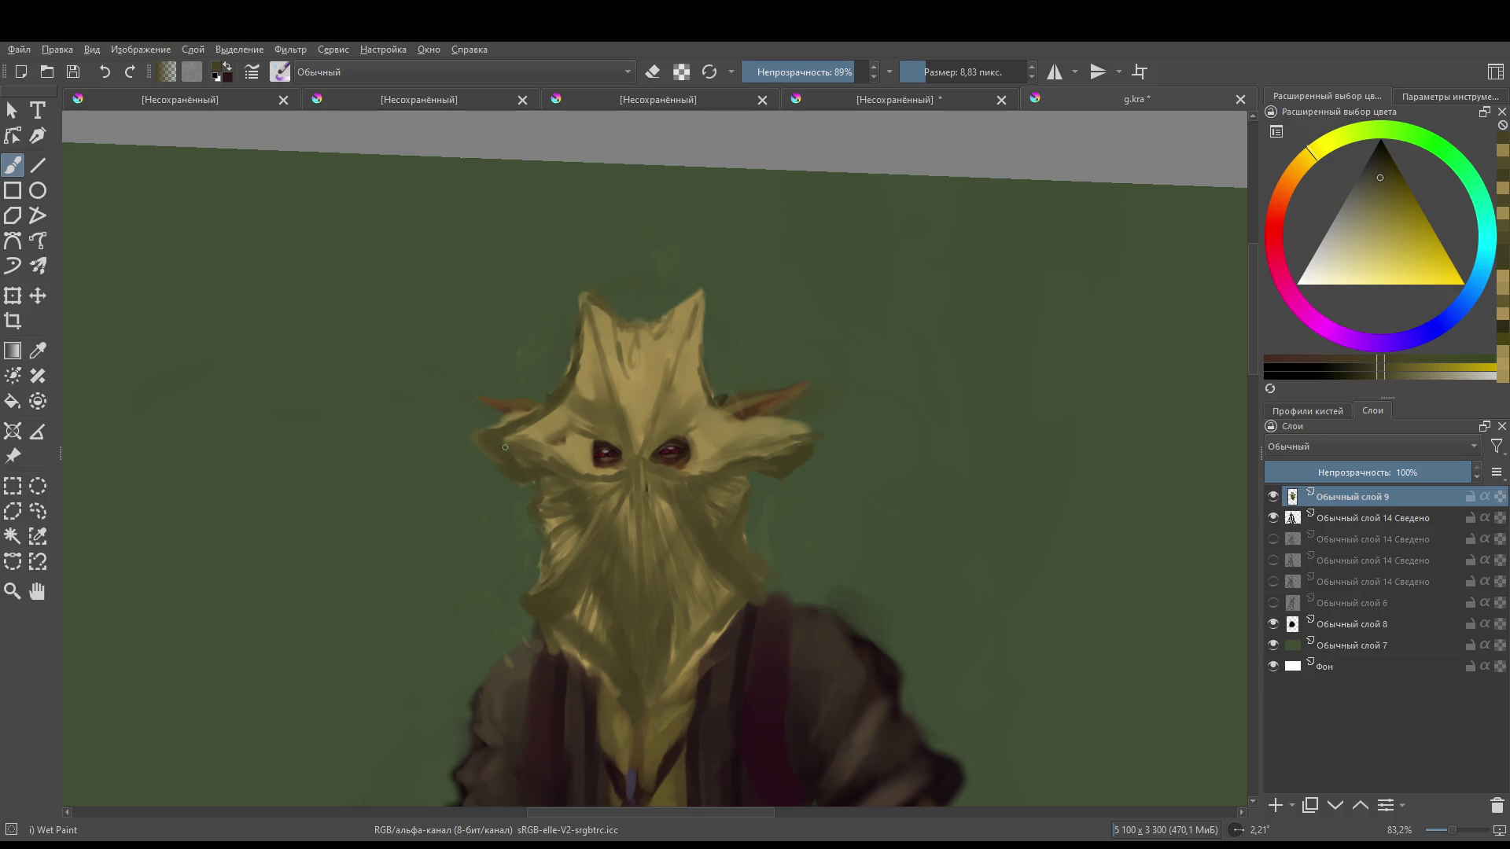
mouse_move(542, 449)
mouse_down()
mouse_move(584, 462)
mouse_move(554, 448)
mouse_move(633, 424)
mouse_move(638, 338)
mouse_move(631, 451)
mouse_move(667, 344)
mouse_up()
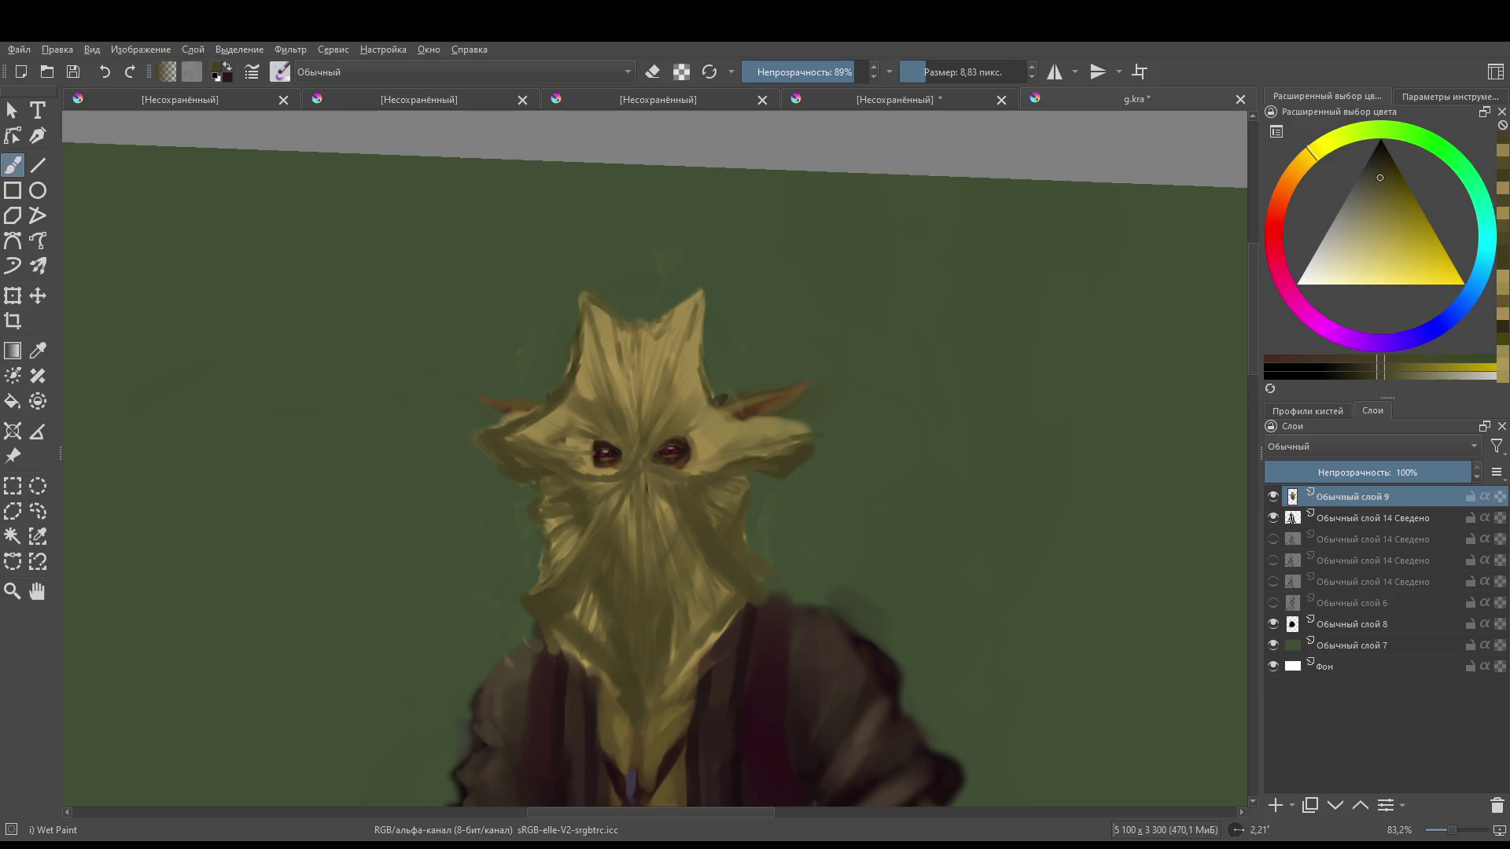
drag(703, 442, 724, 462)
- Erase the light streak on the right ear tip and add new layer 'Обычный слой 10'
key(e)
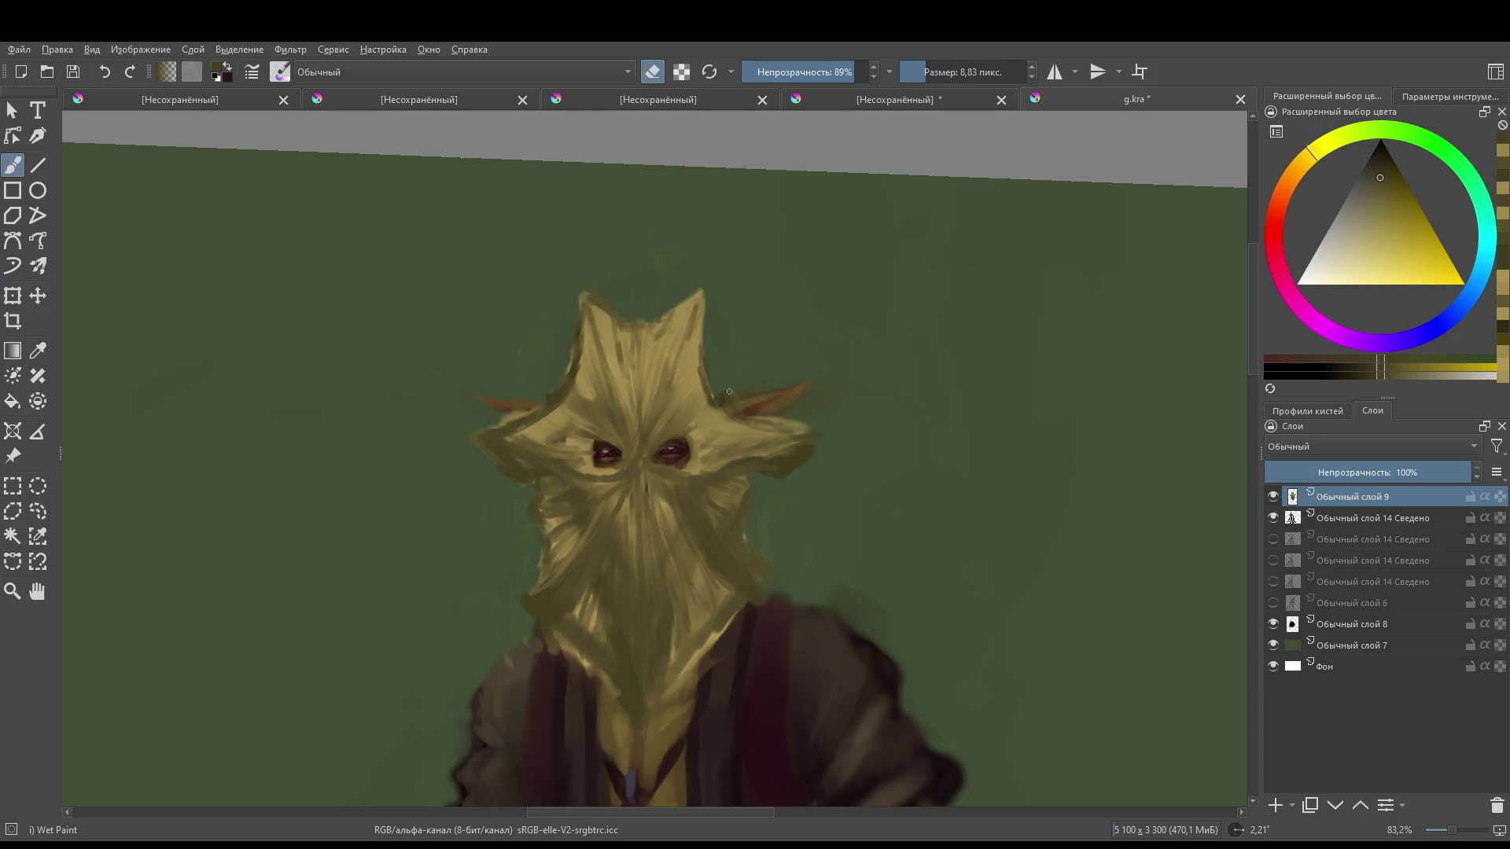
drag(763, 416, 808, 429)
scroll(635, 445, down, 5)
scroll(636, 445, up, 5)
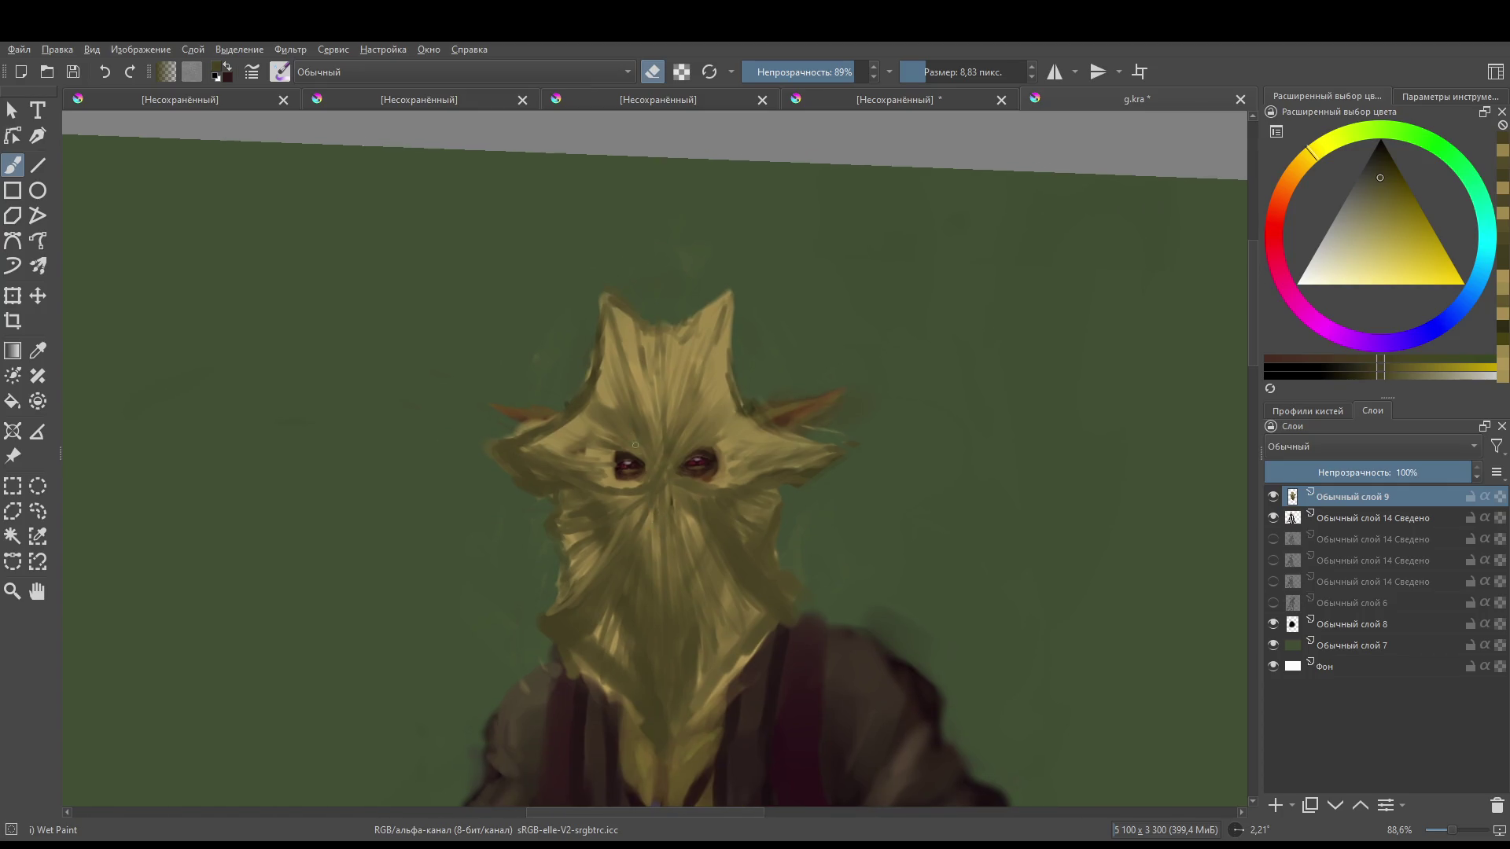
key(e)
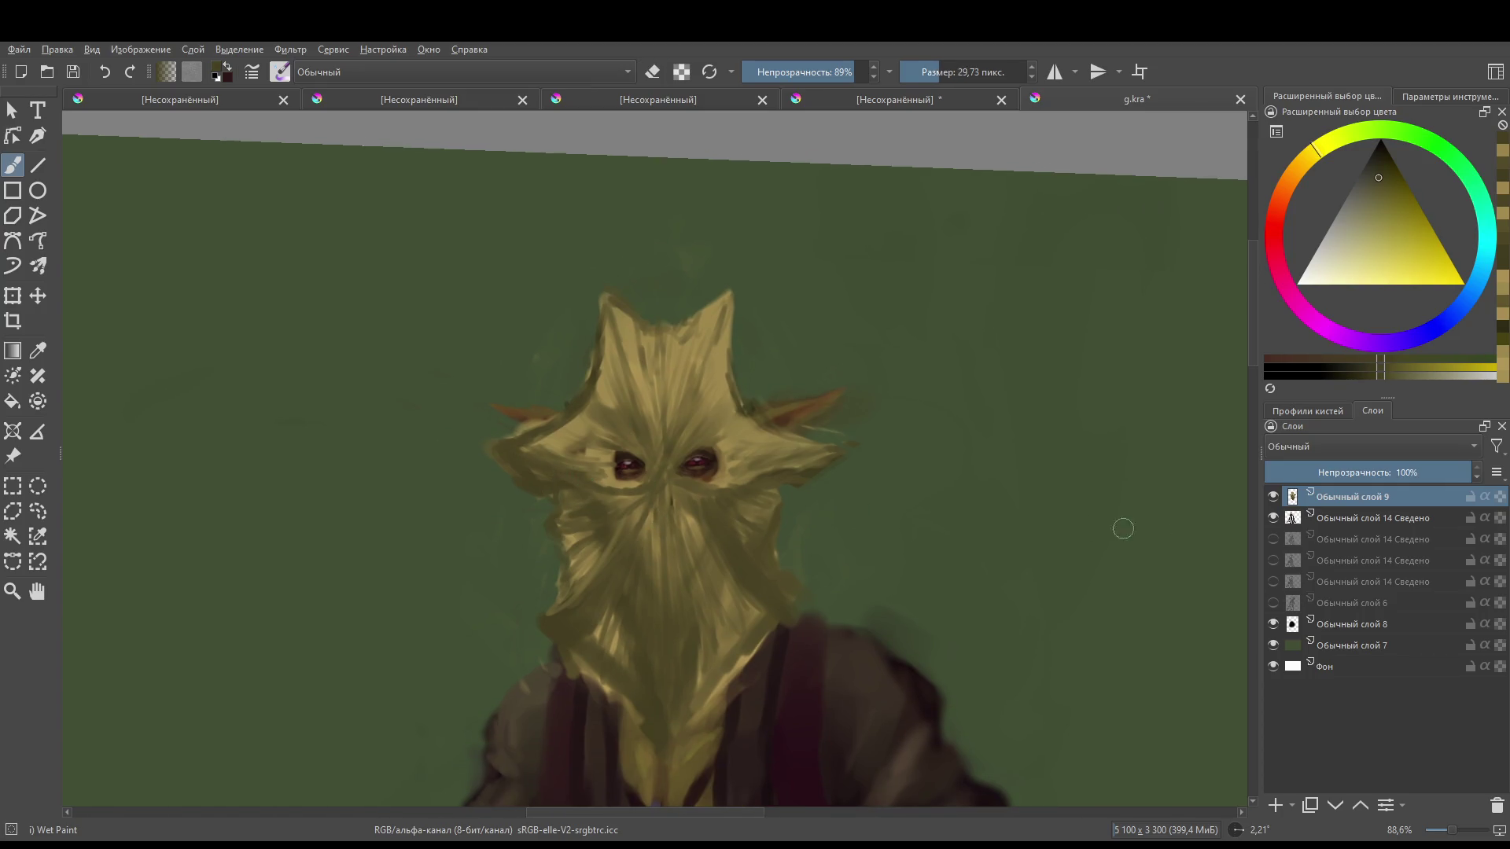
click(1274, 805)
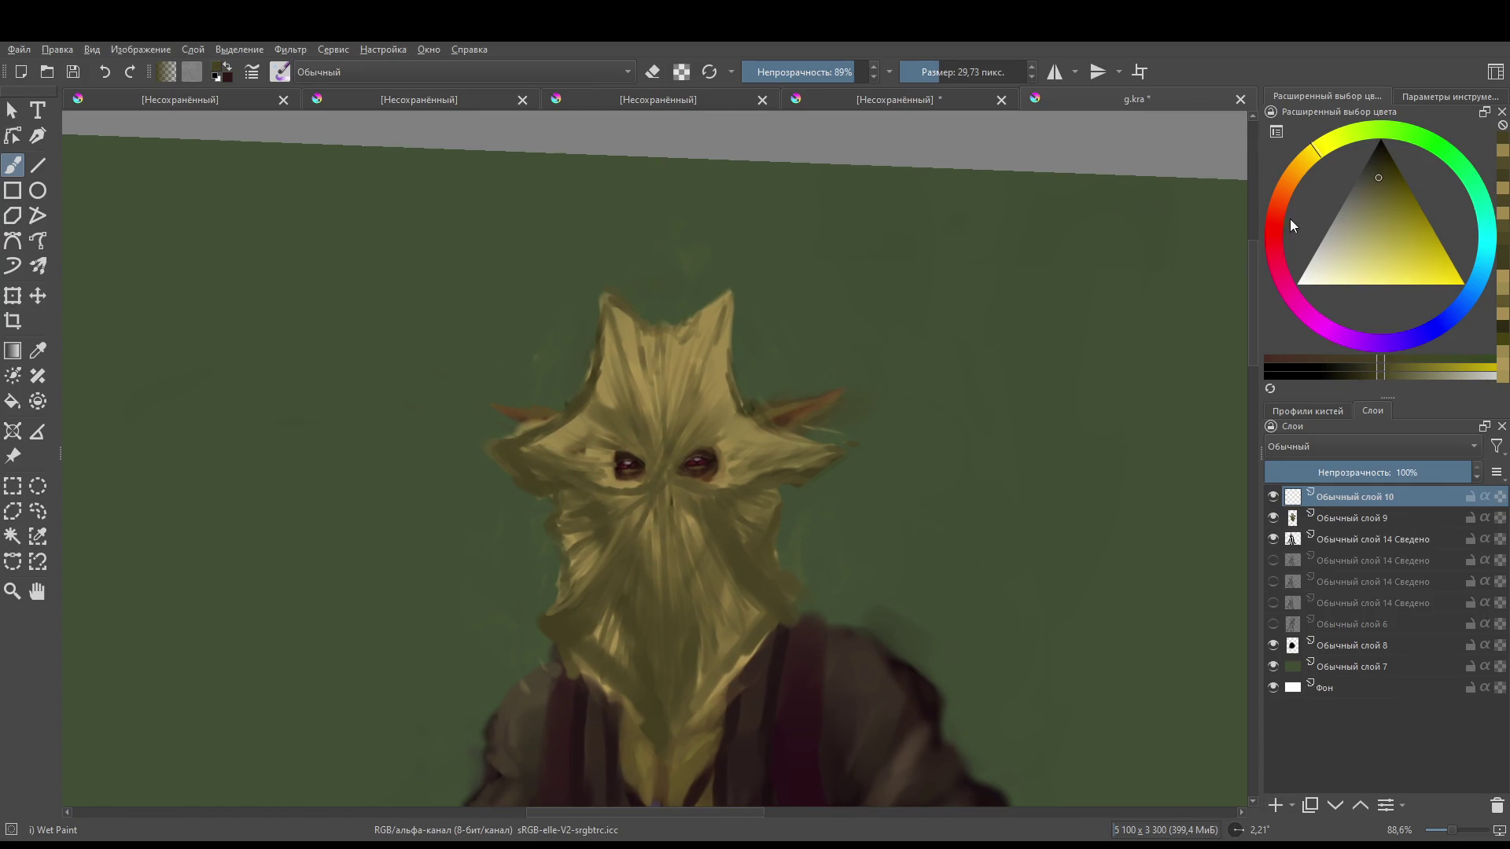
- Lay broad orange-olive shading over the mask and both cheeks
click(1371, 172)
click(1299, 162)
mouse_move(571, 538)
mouse_down()
mouse_move(562, 503)
mouse_move(567, 598)
mouse_up()
key(ctrl+z)
mouse_move(574, 511)
mouse_down()
mouse_move(578, 581)
mouse_move(551, 463)
mouse_move(583, 610)
mouse_move(640, 670)
mouse_move(676, 652)
mouse_move(607, 596)
mouse_move(653, 667)
mouse_move(721, 626)
mouse_move(758, 589)
mouse_move(734, 545)
mouse_move(768, 482)
mouse_up()
mouse_move(559, 492)
mouse_down()
mouse_move(511, 441)
mouse_move(565, 455)
mouse_up()
- Repaint dark shadow over the left cheek, nose, left eye and upper left head
key(e)
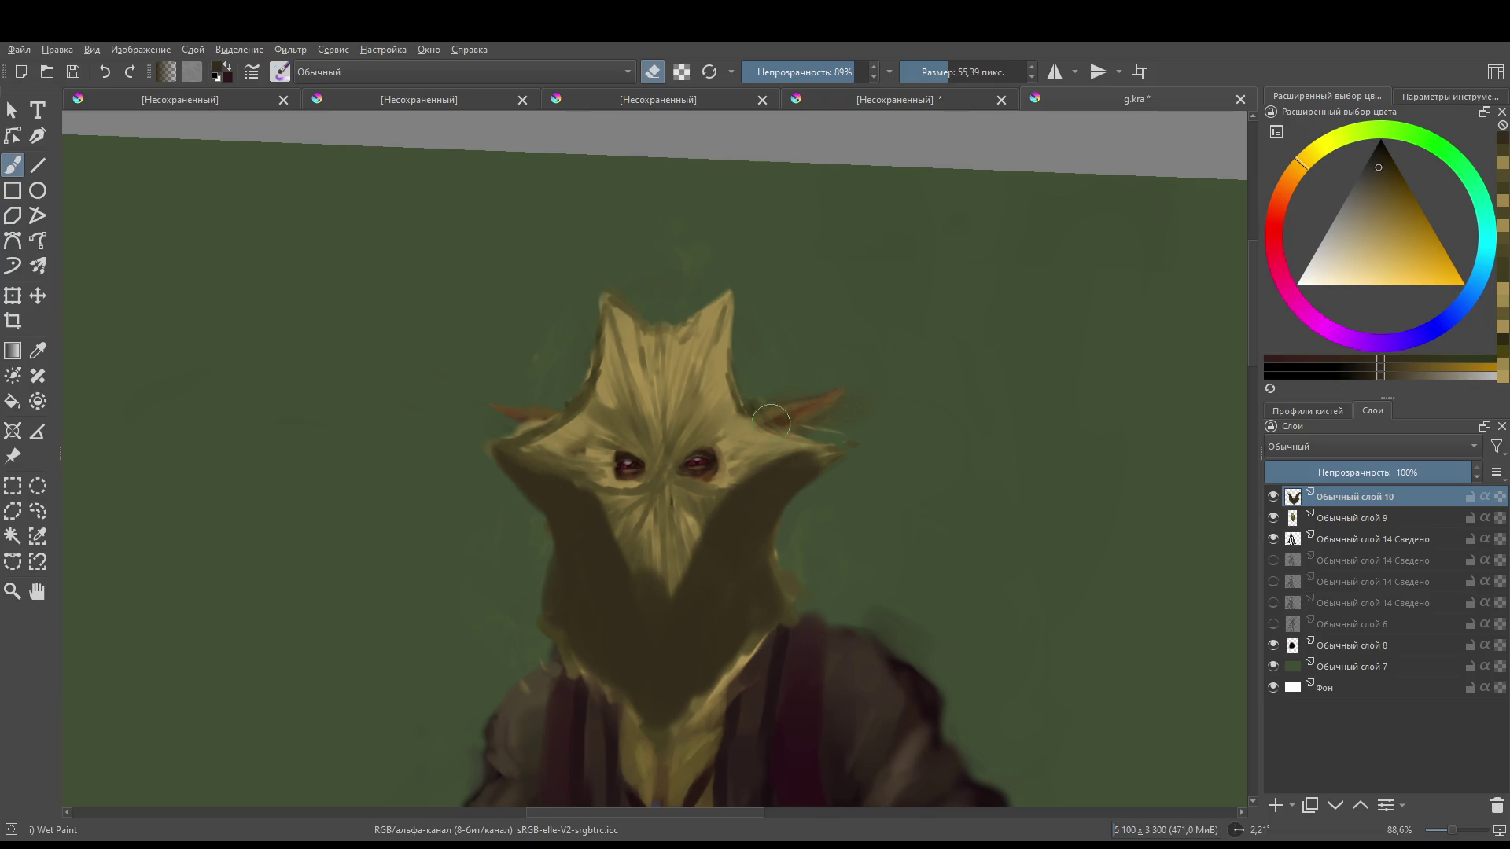
scroll(676, 507, down, 1)
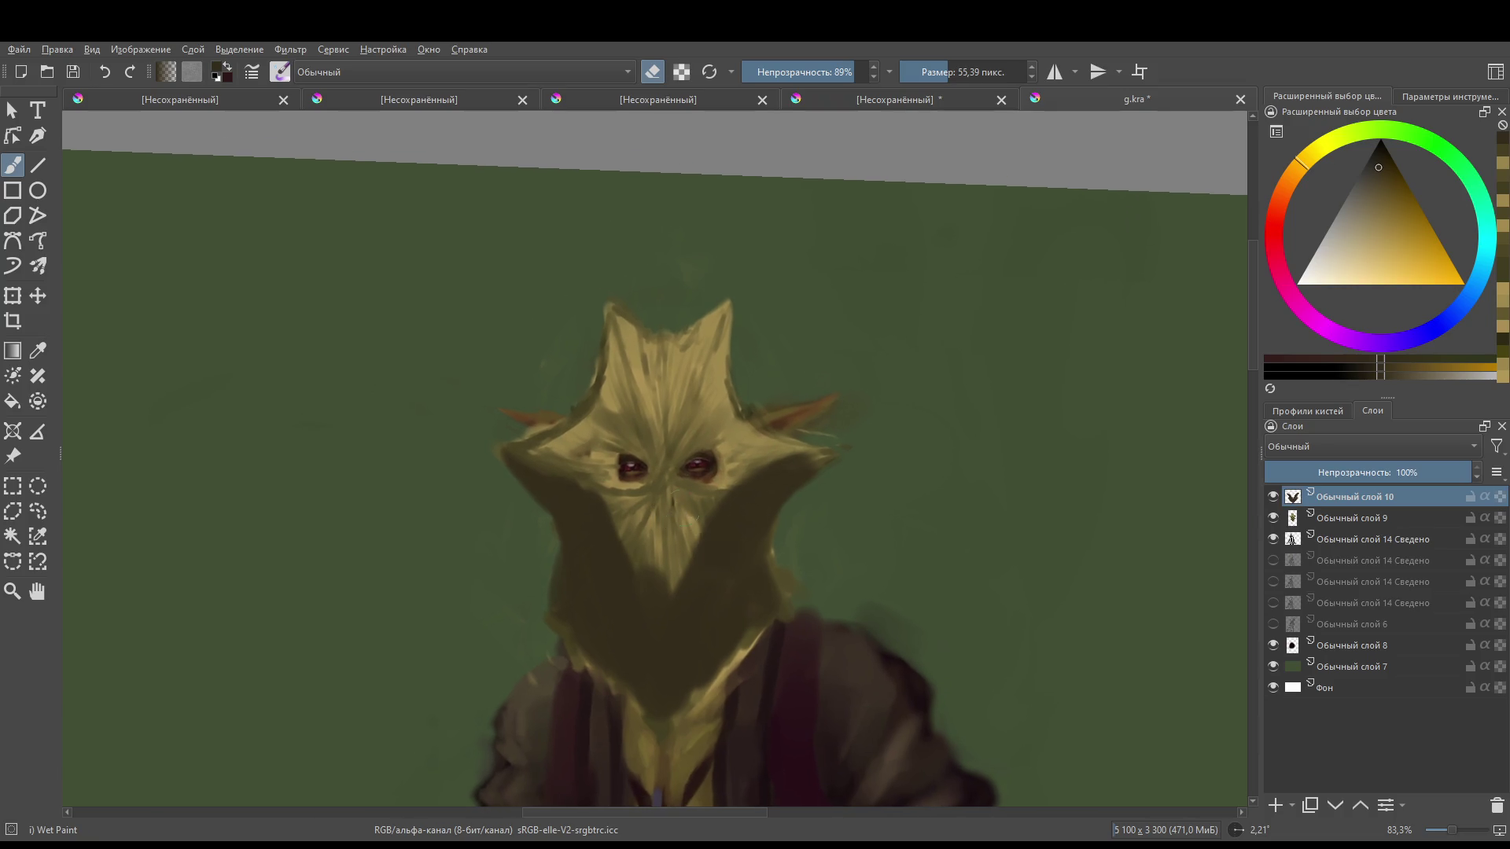
key(bracketleft)
key(bracketleft)
key(e)
mouse_move(601, 492)
mouse_down()
mouse_move(648, 570)
mouse_move(678, 565)
mouse_move(692, 527)
mouse_move(675, 586)
mouse_up()
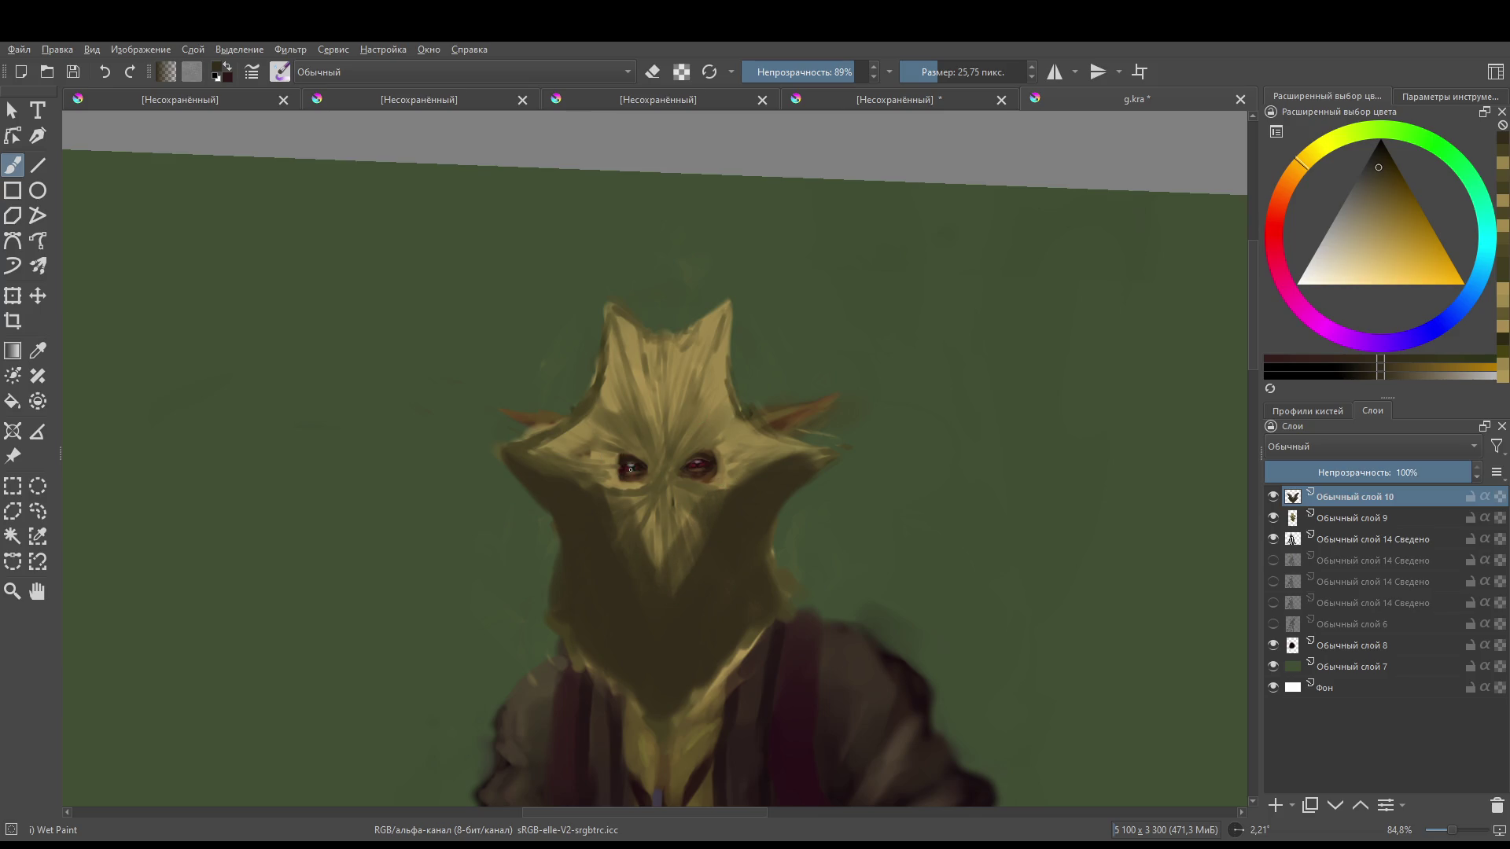
mouse_move(630, 469)
mouse_down()
mouse_move(646, 448)
mouse_move(602, 463)
mouse_move(651, 472)
mouse_move(719, 452)
mouse_move(717, 437)
mouse_up()
mouse_move(630, 409)
mouse_down()
mouse_move(619, 362)
mouse_move(600, 394)
mouse_move(669, 340)
mouse_move(672, 387)
mouse_move(721, 392)
mouse_move(756, 439)
mouse_up()
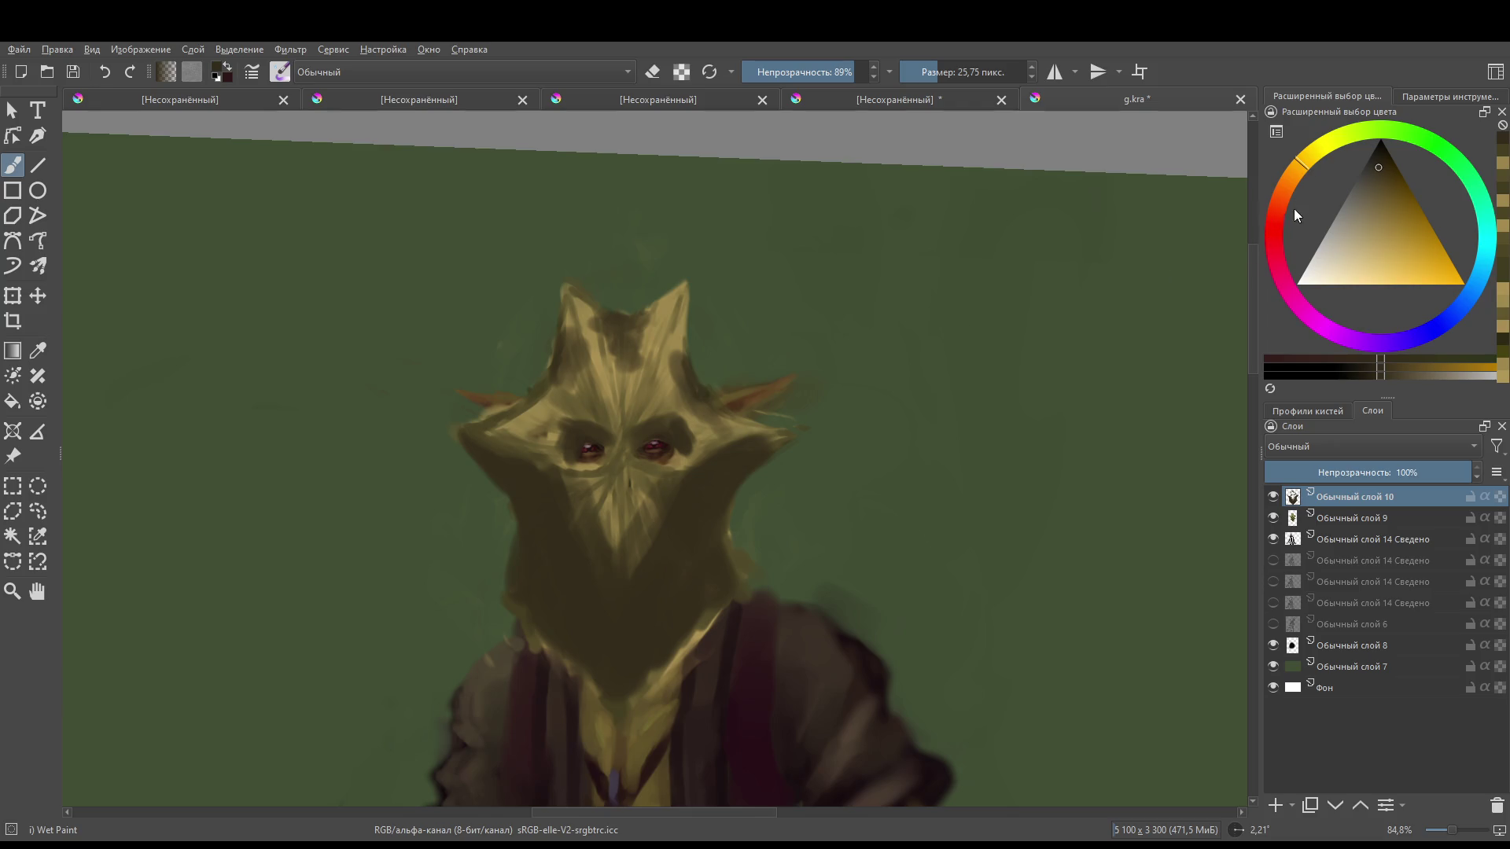
- Paint a very dark red-orange shadow diagonally across the lower face and below the nose
click(1295, 209)
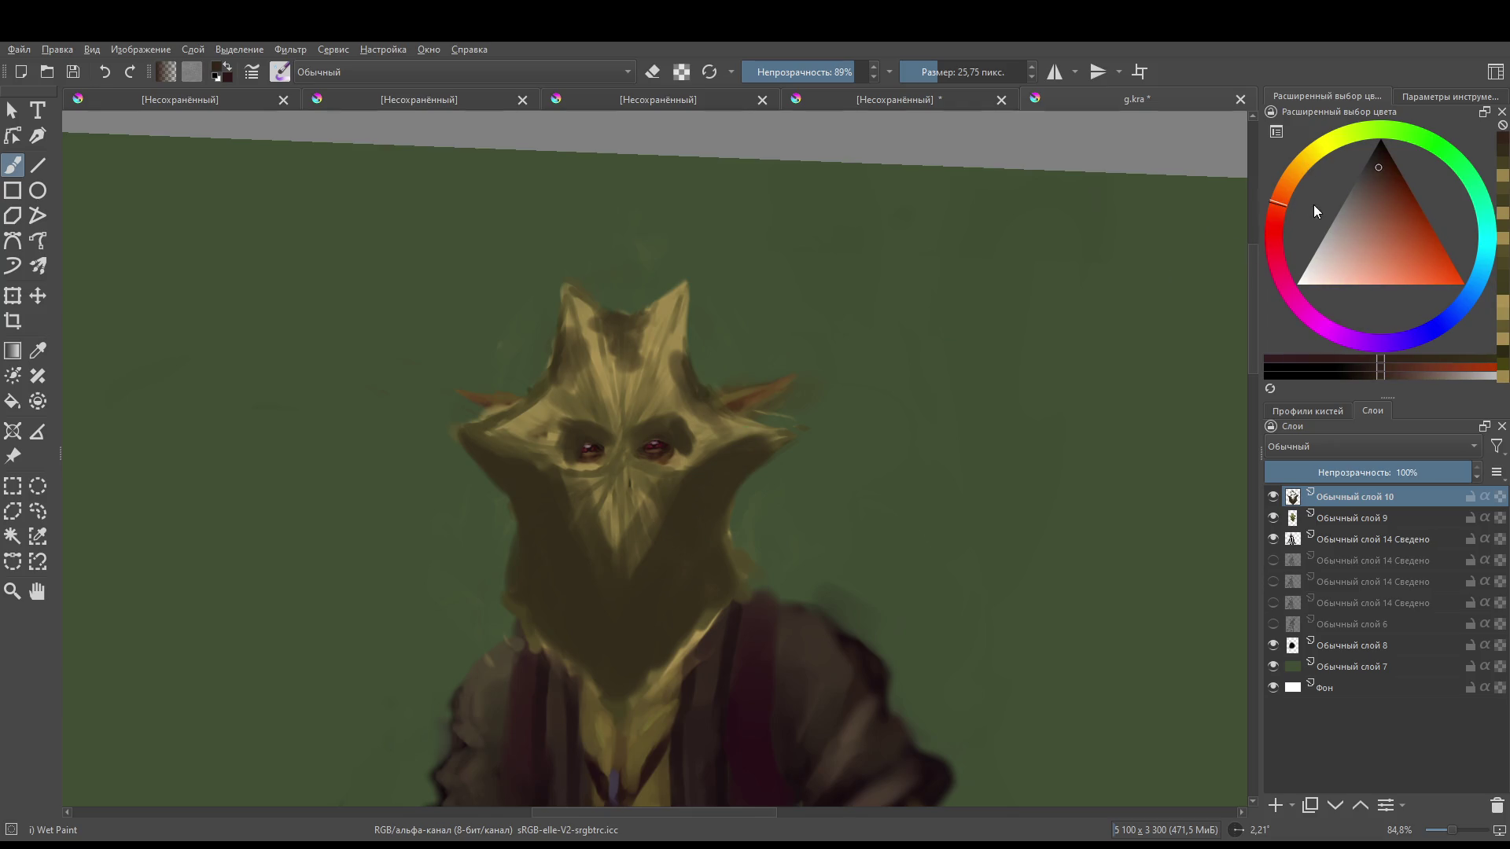
click(1379, 160)
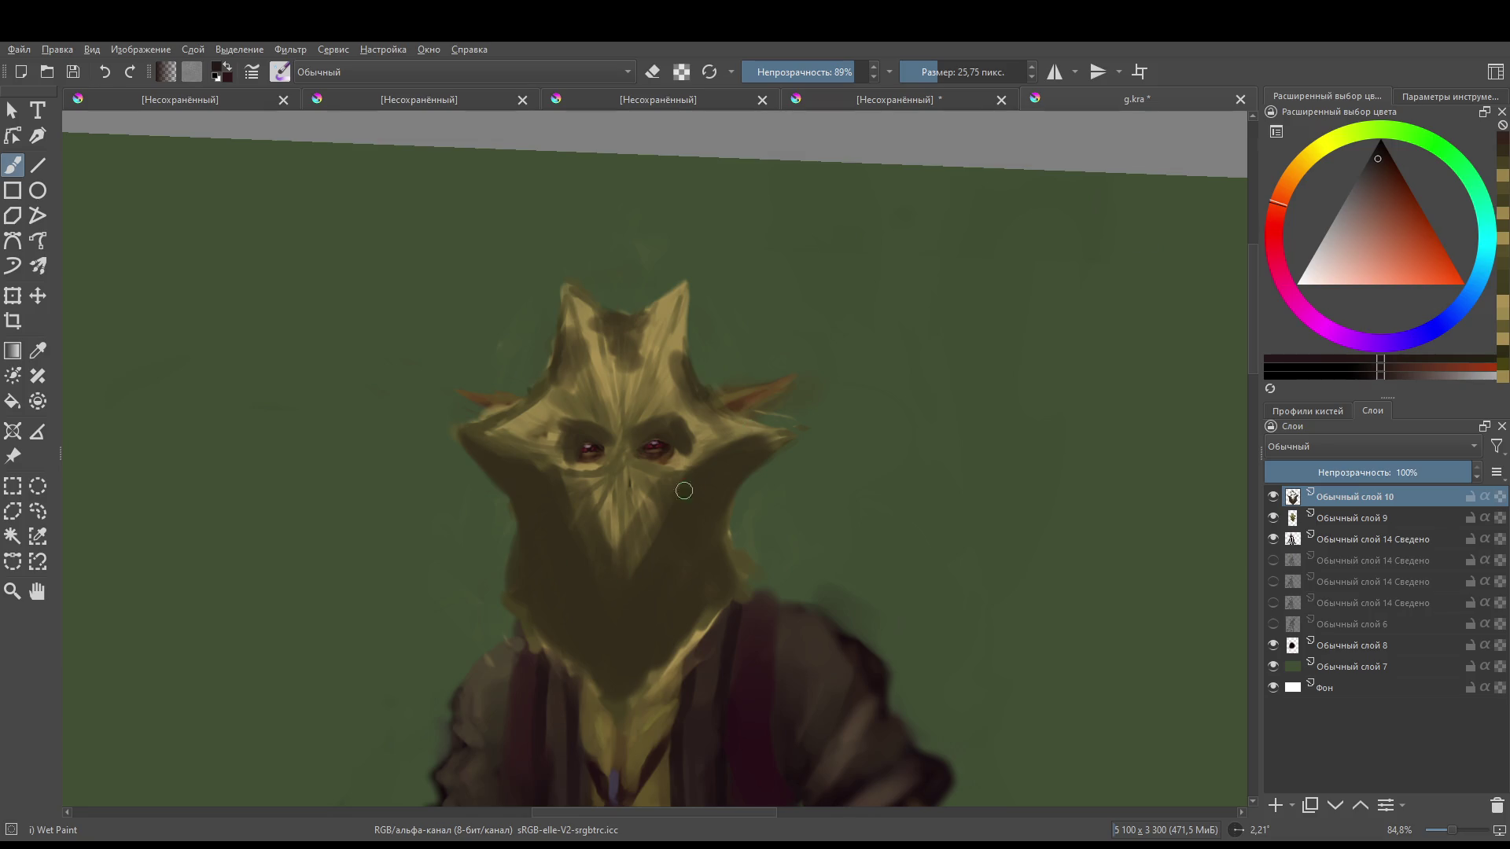
mouse_move(694, 509)
mouse_down()
mouse_move(651, 599)
mouse_move(573, 522)
mouse_move(621, 579)
mouse_move(651, 544)
mouse_move(639, 568)
mouse_up()
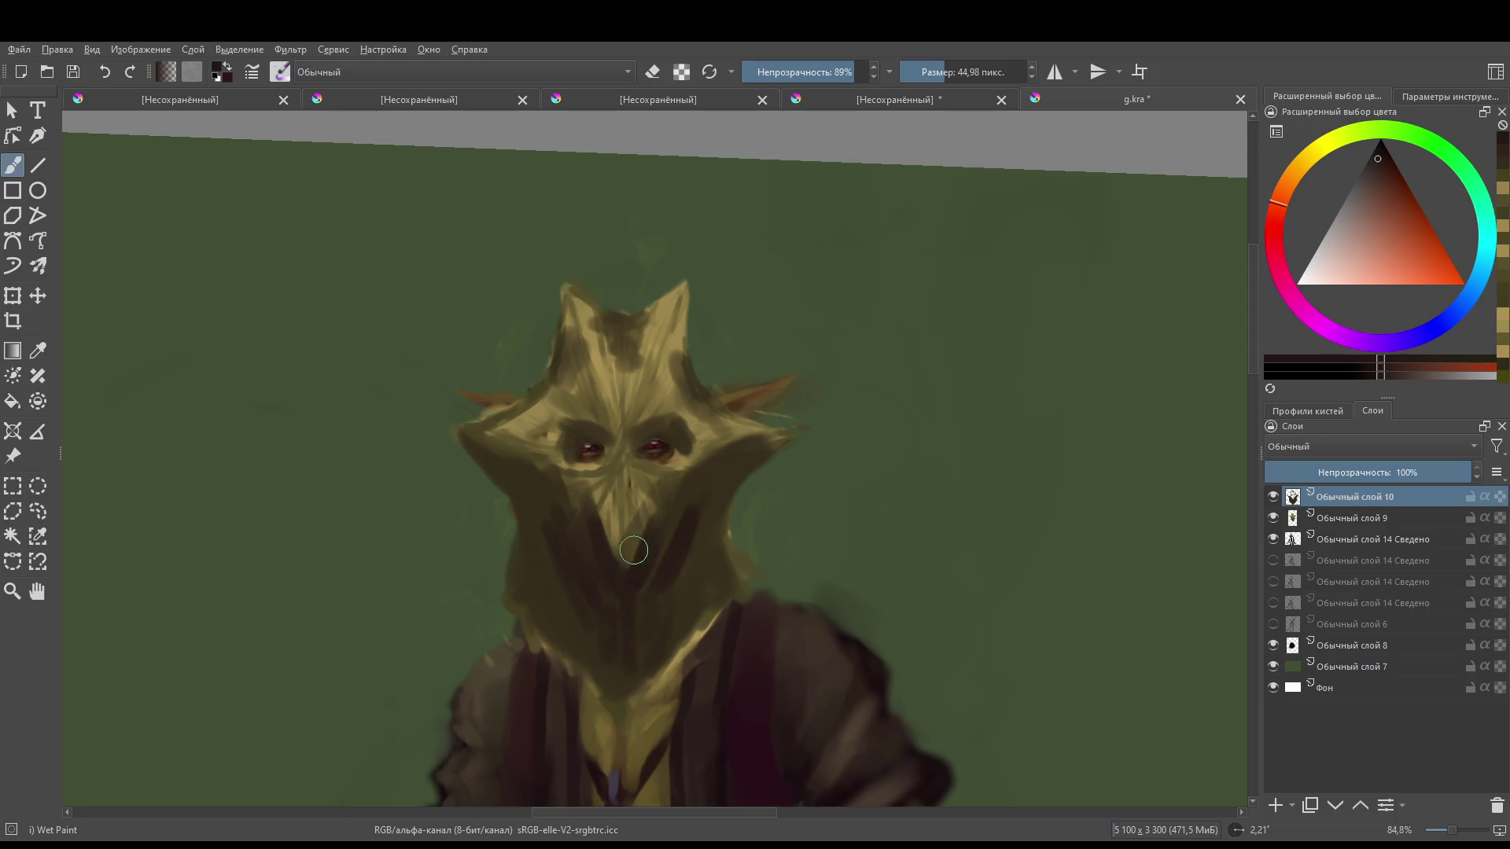
key(bracketright)
mouse_move(610, 499)
mouse_down()
mouse_move(625, 542)
mouse_move(617, 519)
mouse_move(648, 523)
mouse_move(641, 533)
mouse_up()
- Darken the left eye socket, the left jaw and the right edge of the neck
key(bracketleft)
key(bracketleft)
key(bracketleft)
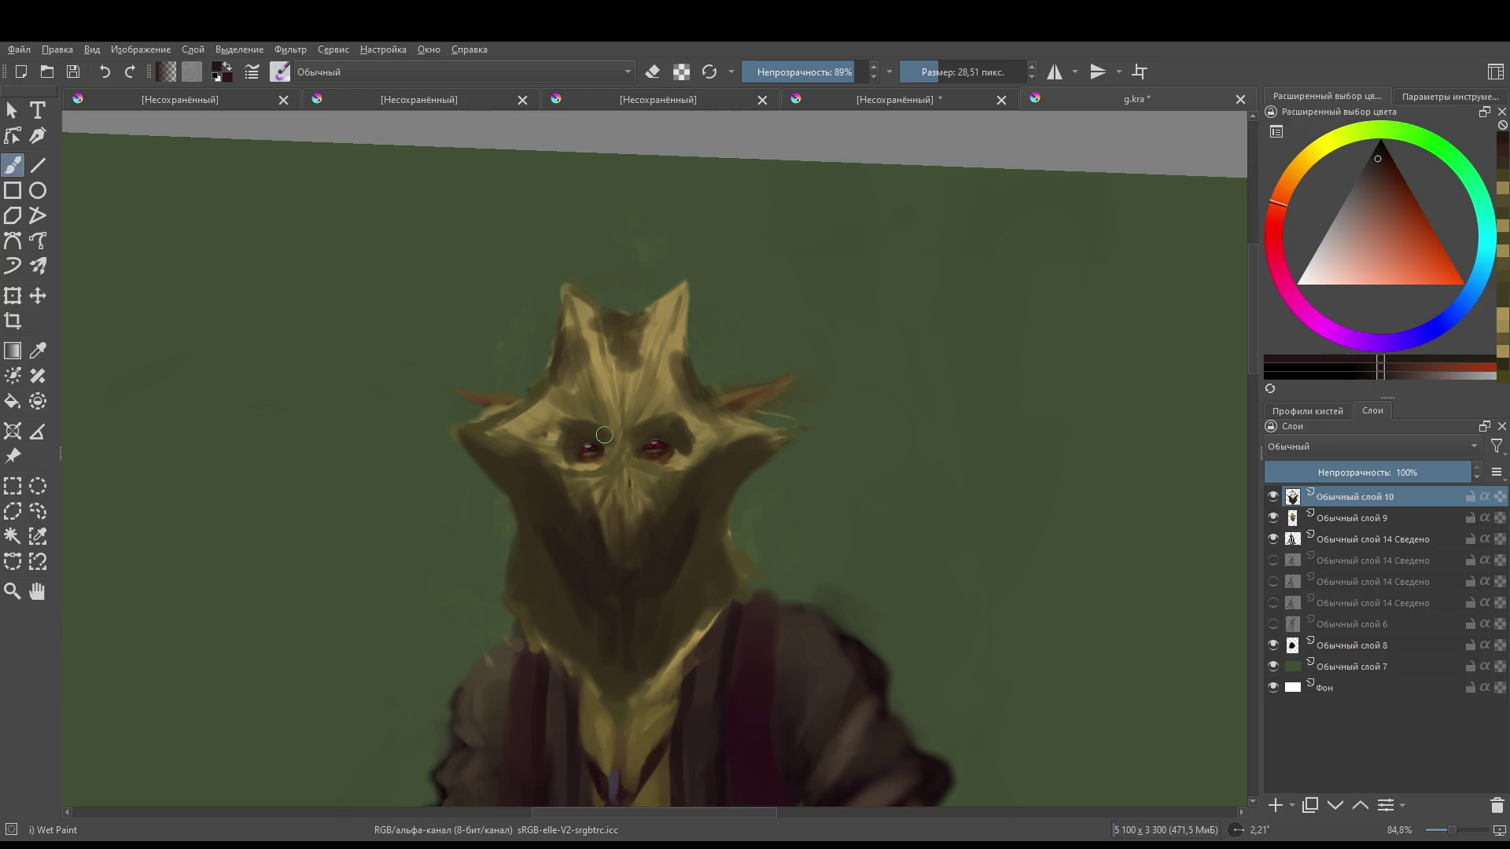
mouse_move(597, 435)
mouse_down()
mouse_move(570, 449)
mouse_move(673, 443)
mouse_up()
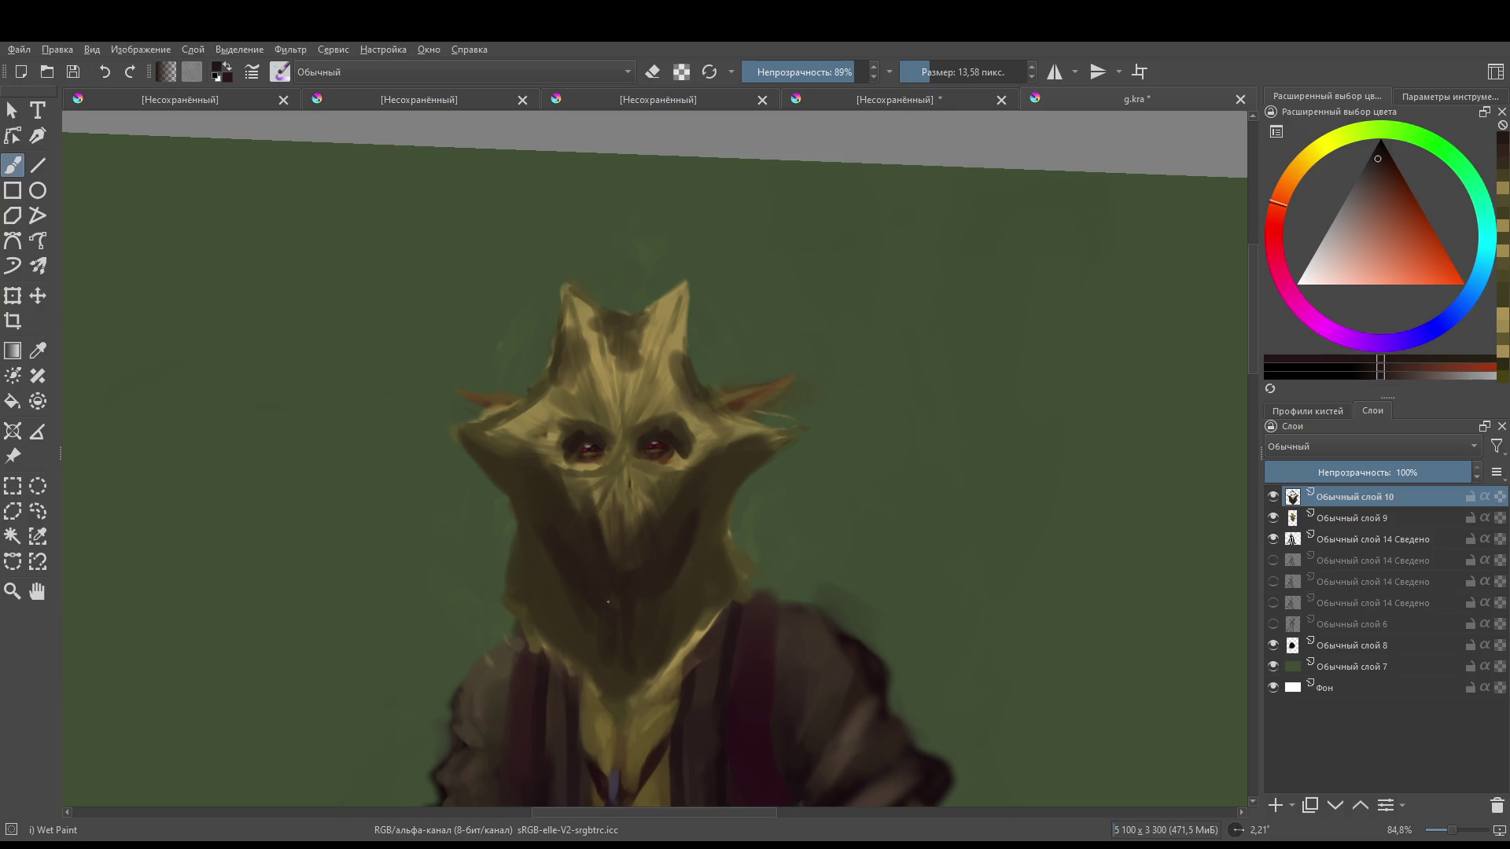
mouse_move(525, 565)
mouse_down()
mouse_move(497, 597)
mouse_move(550, 612)
mouse_move(560, 645)
mouse_move(597, 665)
mouse_up()
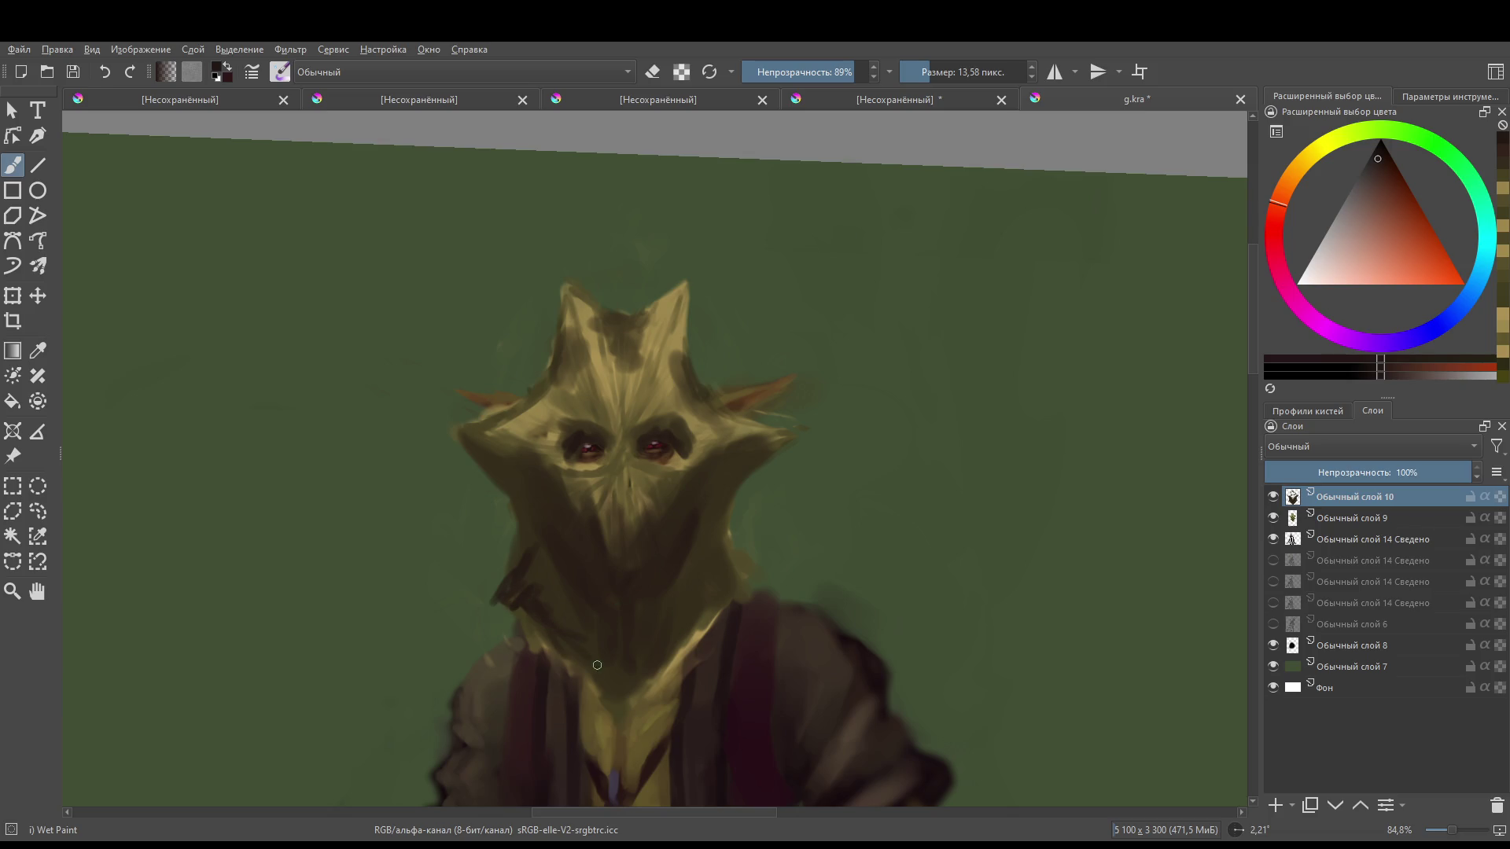
drag(739, 595, 717, 503)
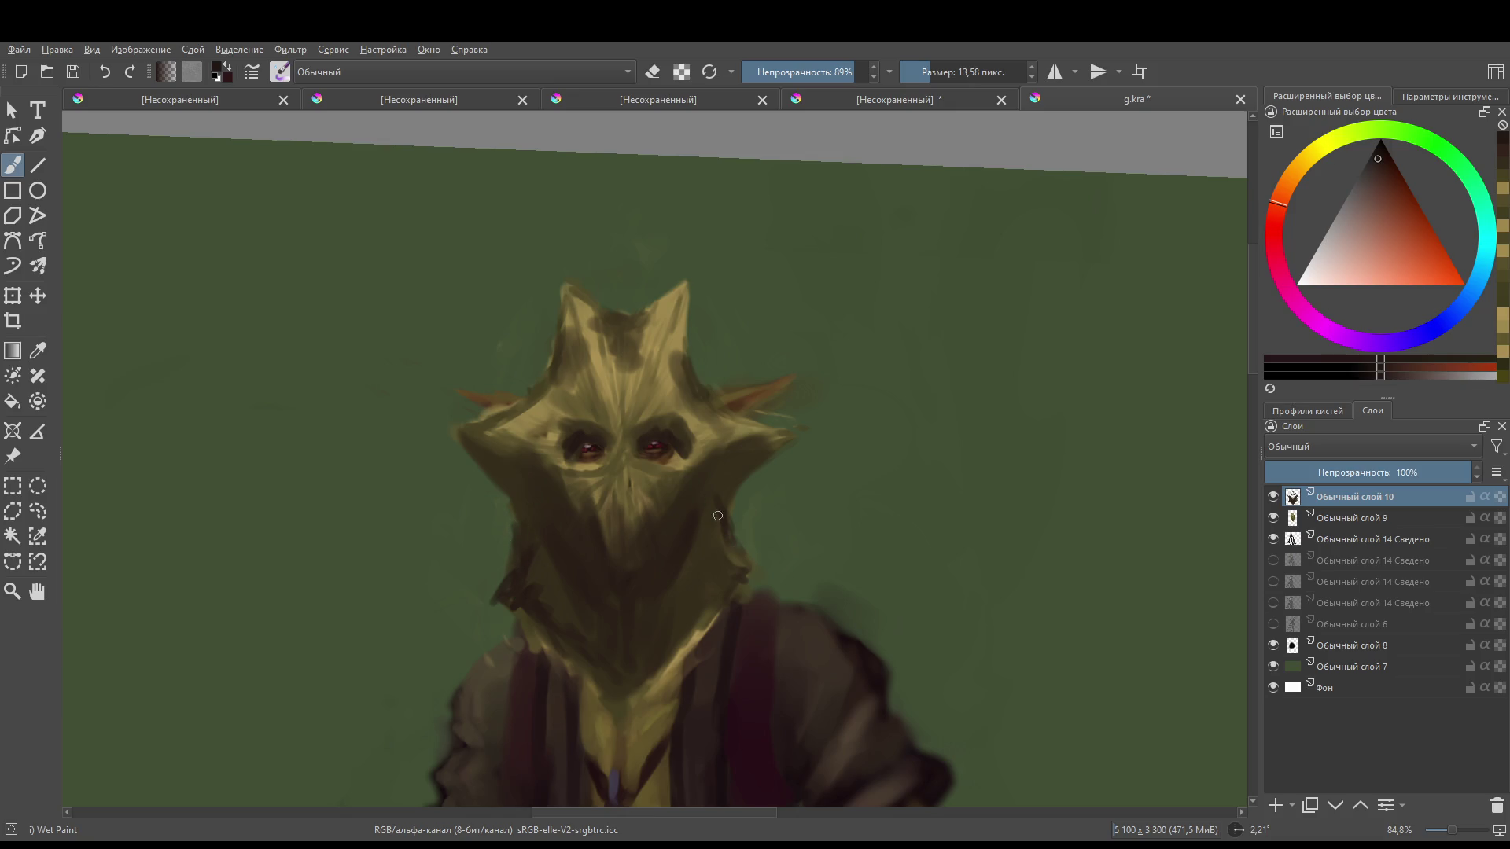
mouse_move(819, 528)
mouse_down()
mouse_move(834, 489)
mouse_move(766, 452)
mouse_move(777, 424)
mouse_up()
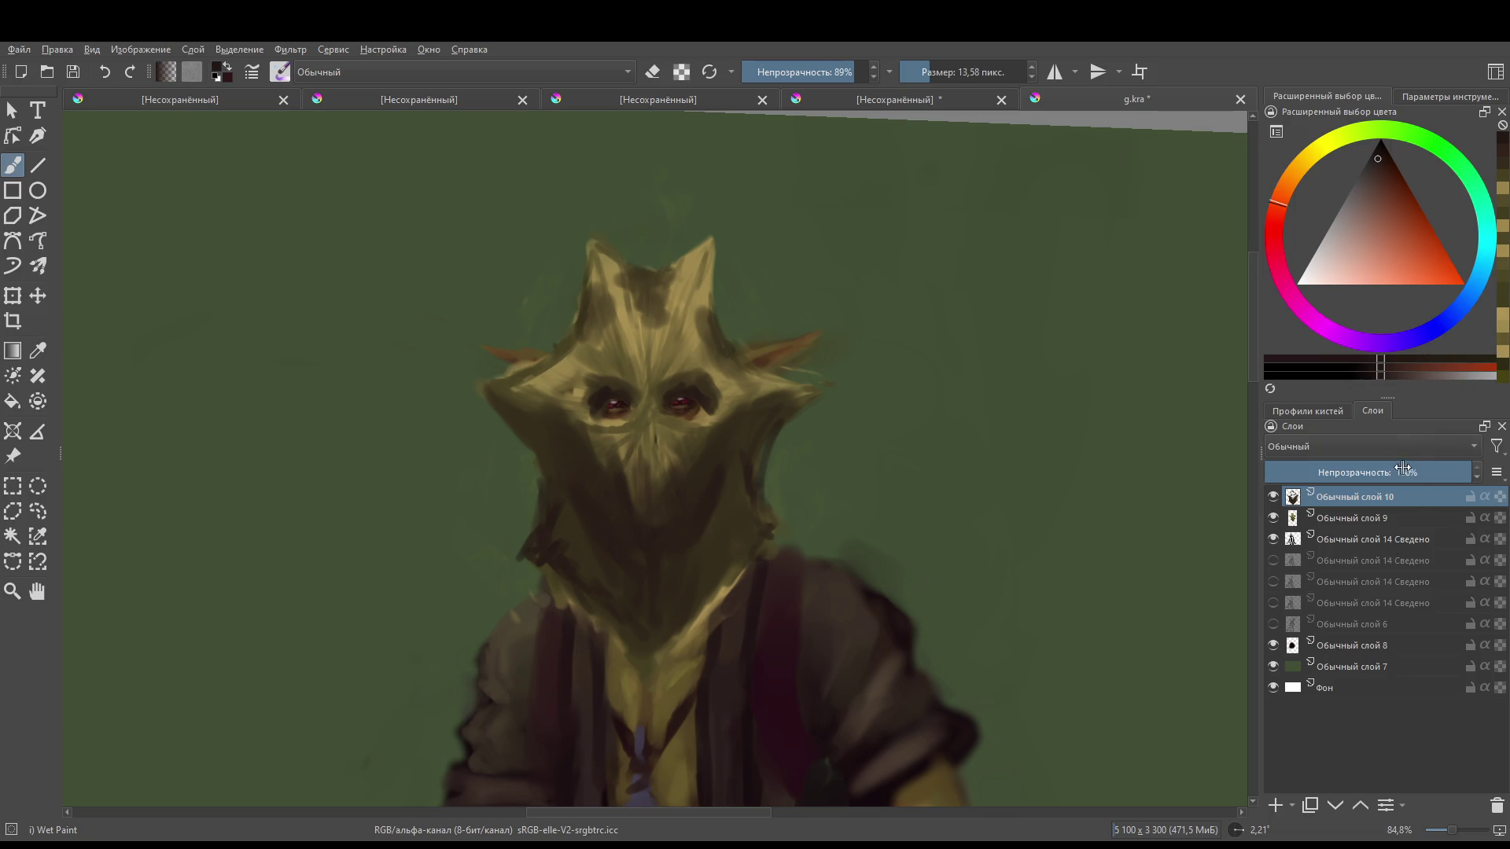
- Lower the shadow layer's opacity to about 52%
scroll(1360, 446, down, 2)
scroll(1361, 446, down, 4)
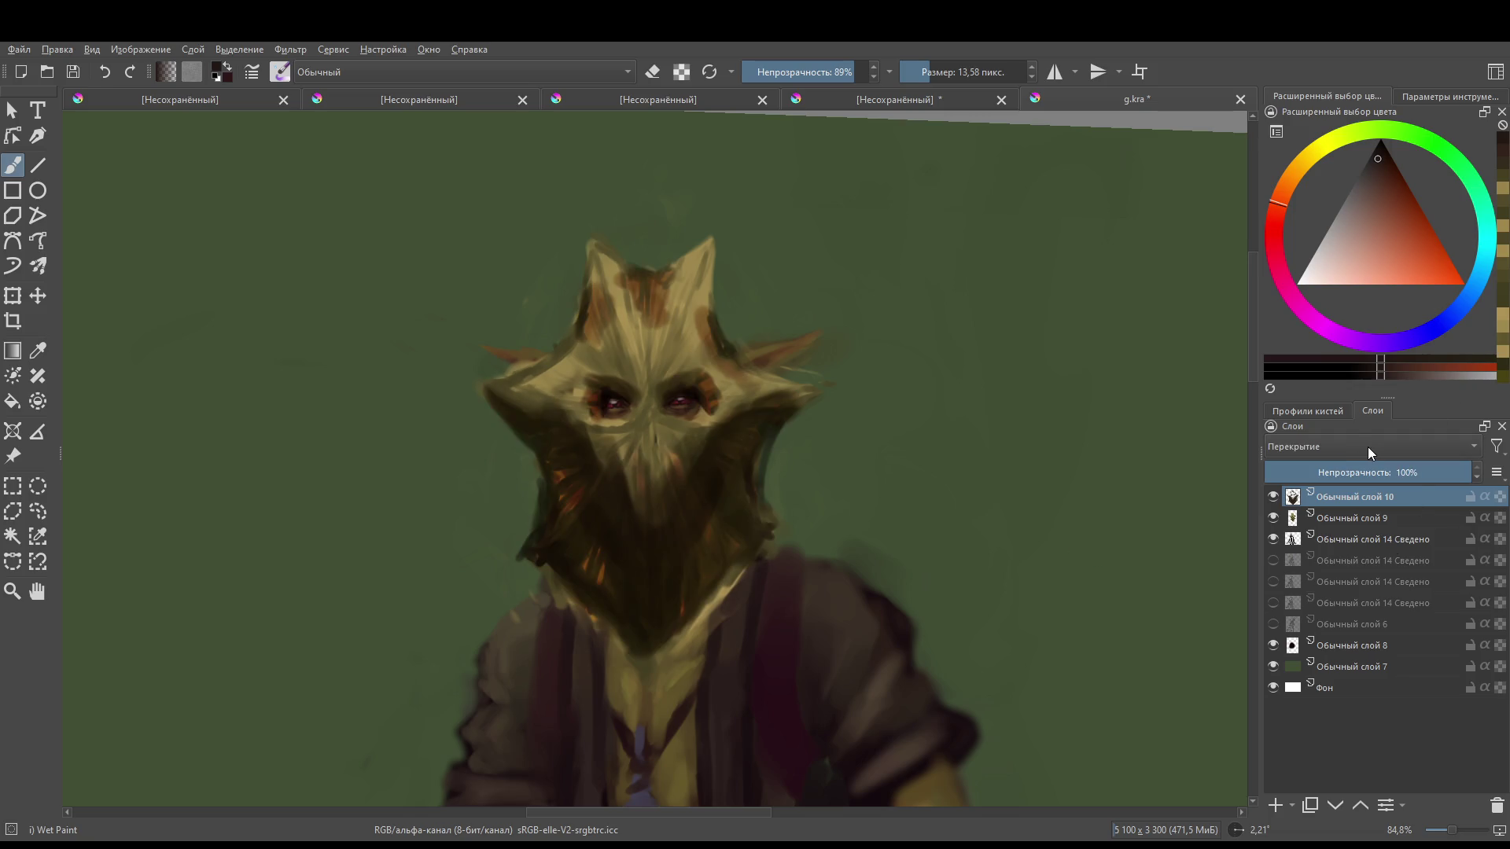
scroll(1367, 447, down, 2)
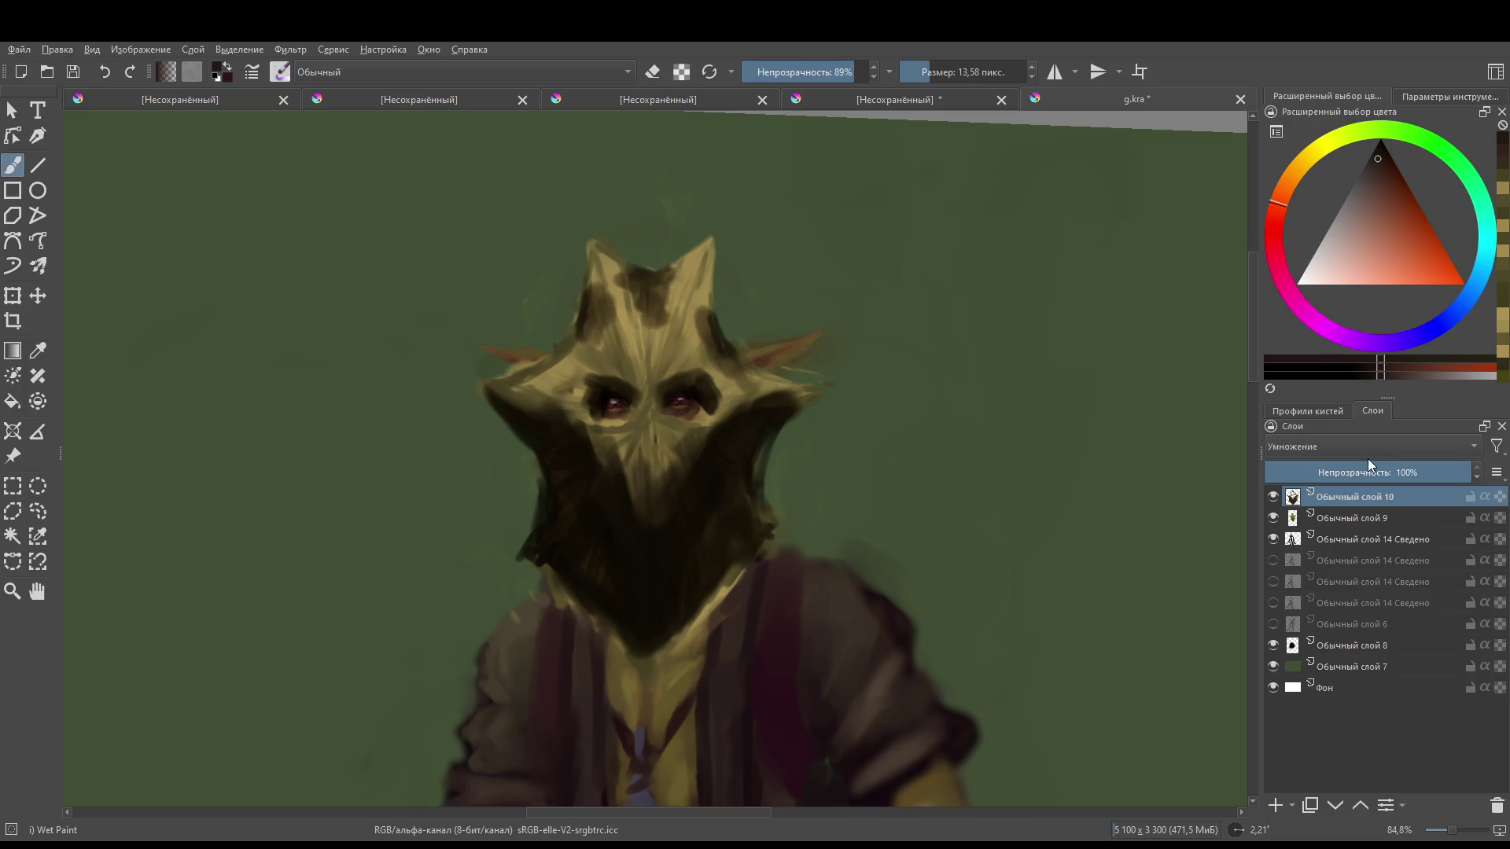
drag(1366, 471, 1372, 467)
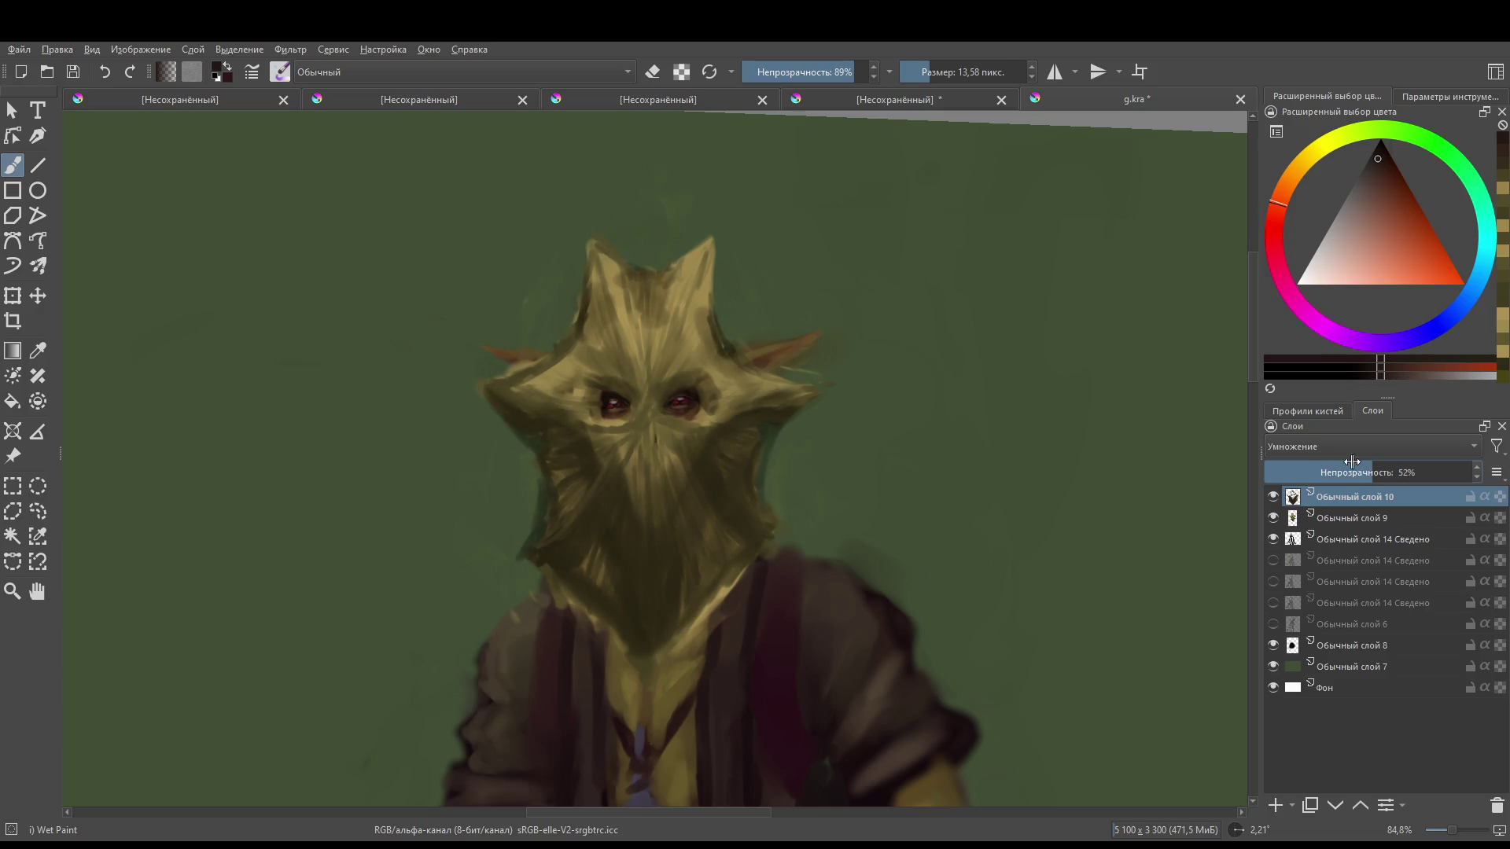
- Merge the shadow layer down into mask layer 'Обычный слой 9' with Ctrl+E
shift+click(1351, 515)
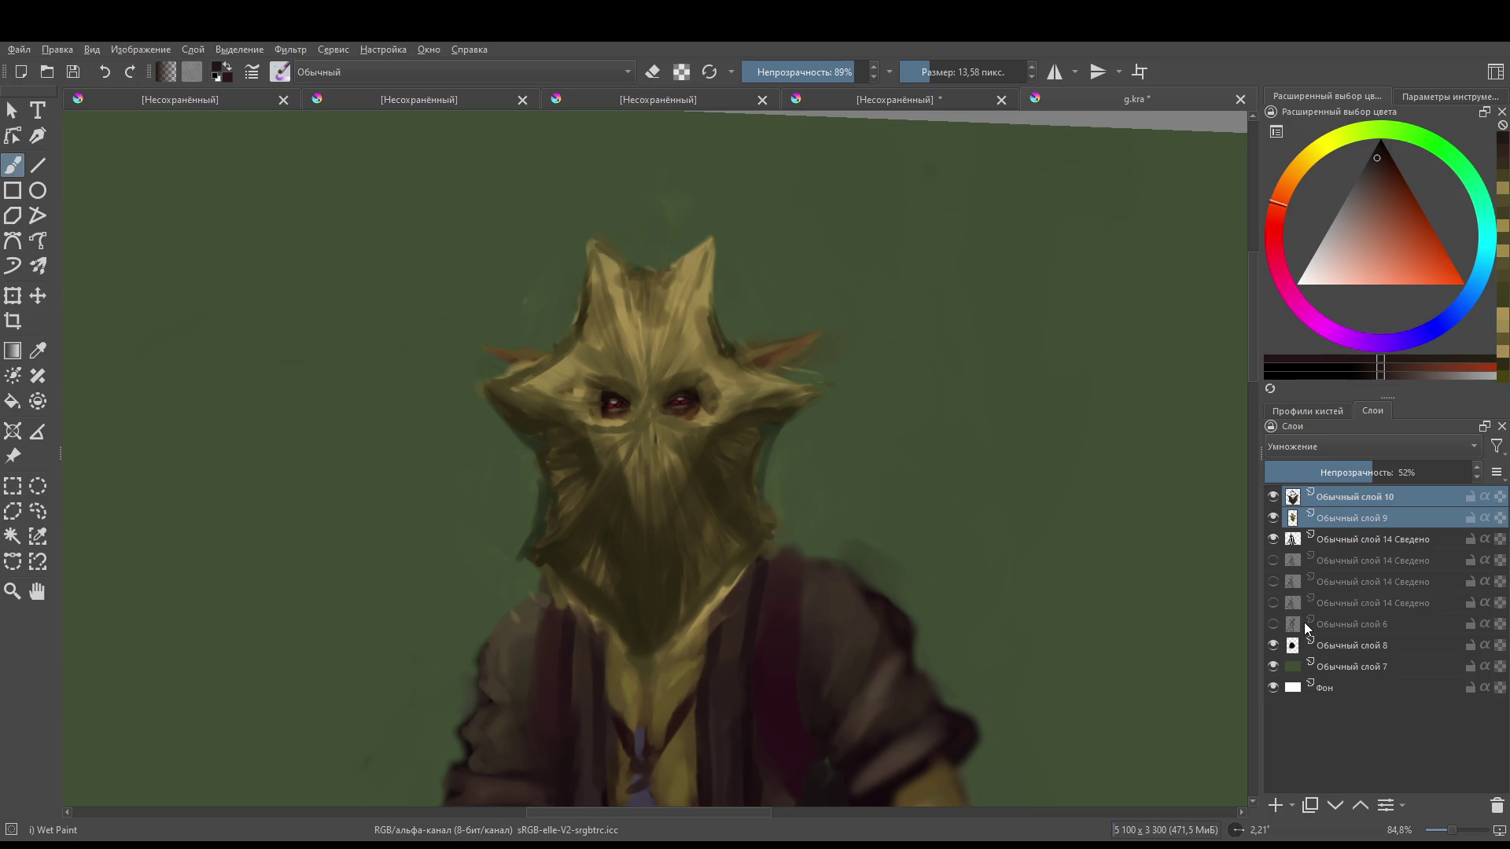
key(ctrl+e)
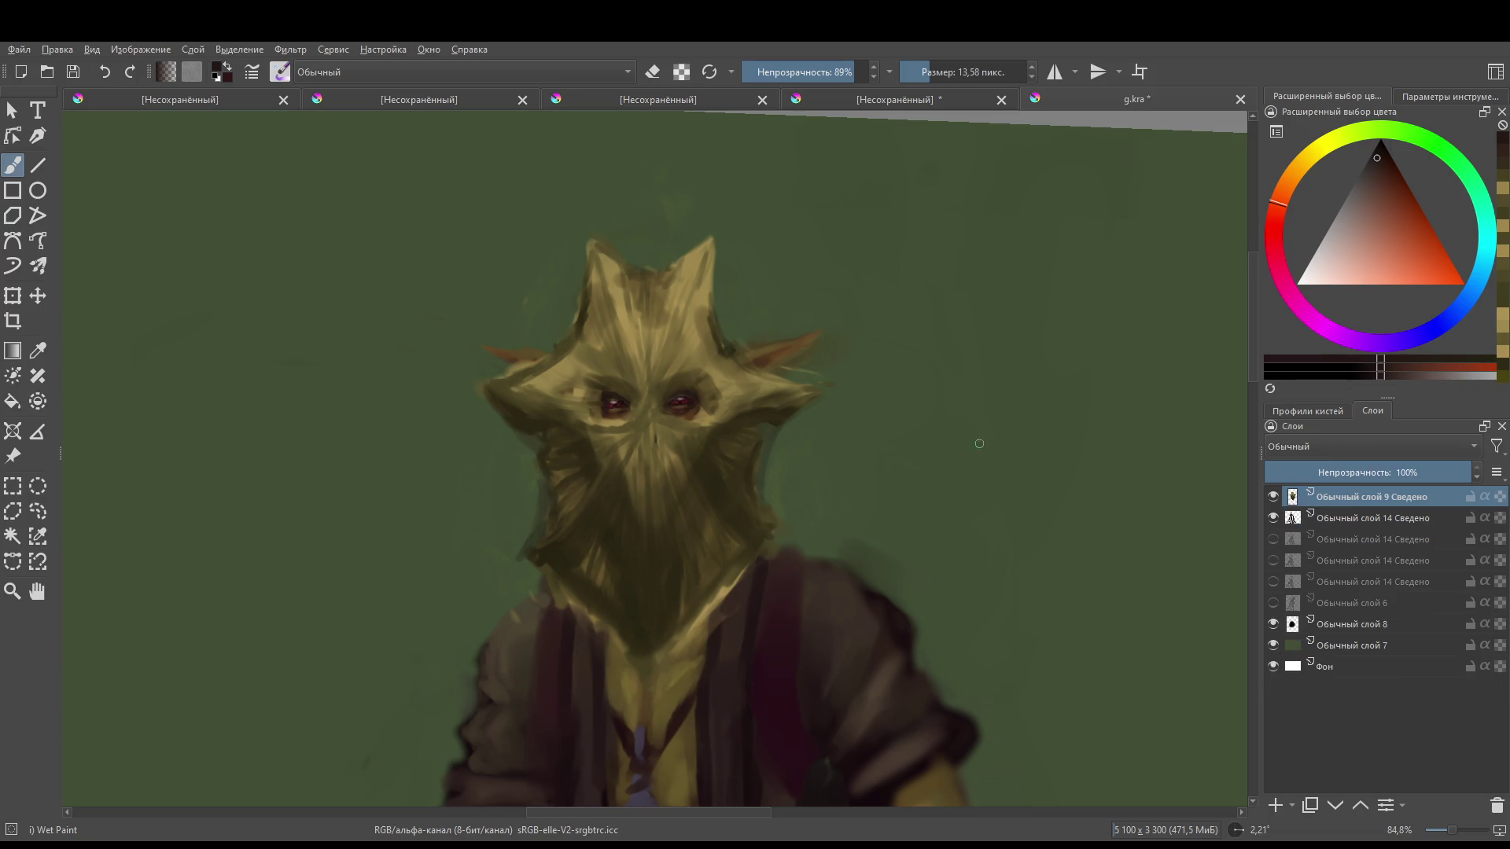
key(ctrl+z)
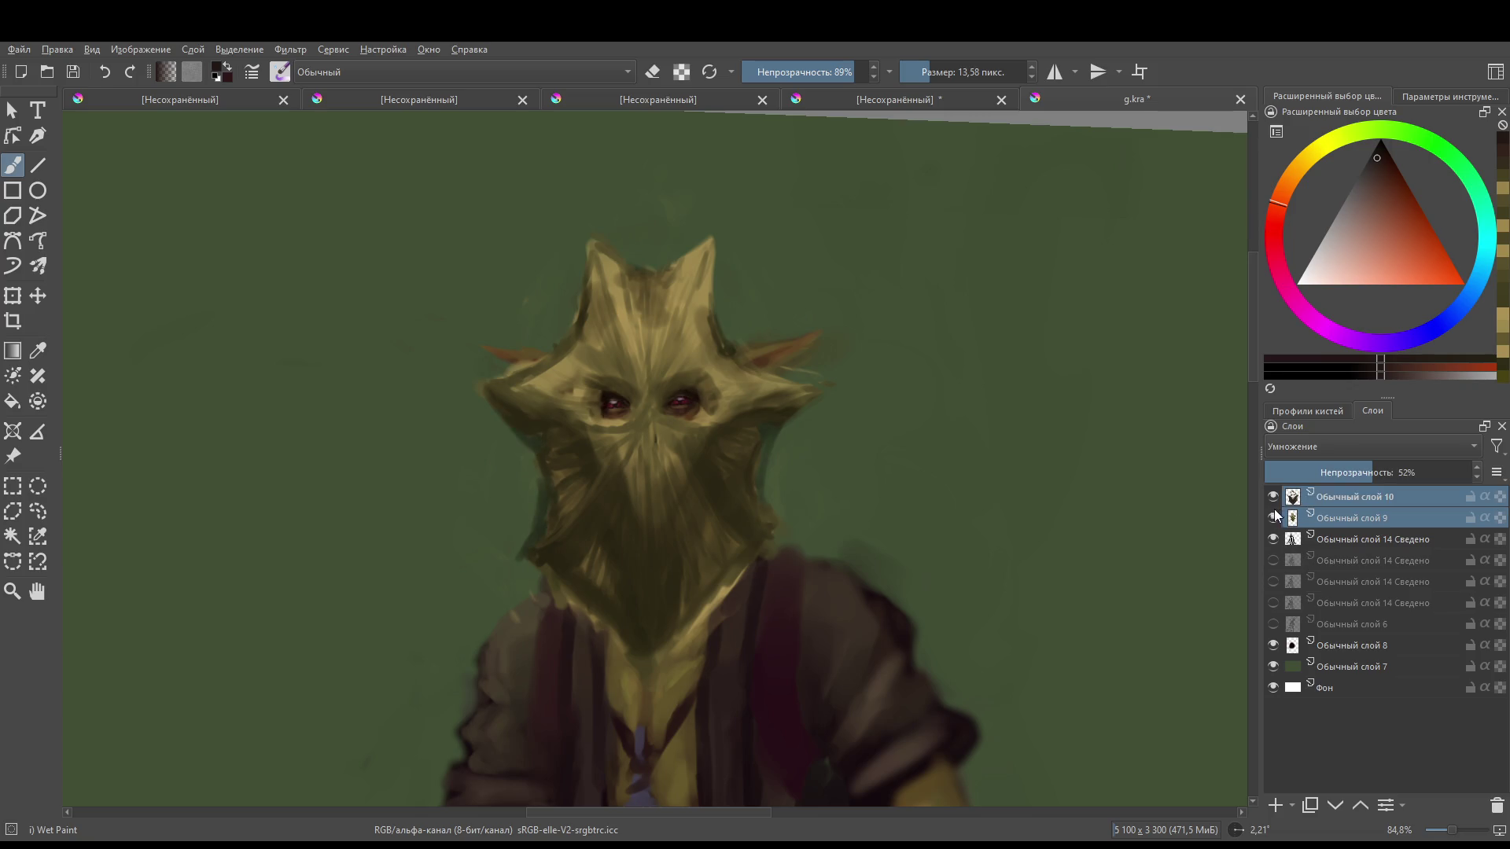
click(1273, 517)
click(1273, 517)
key(ctrl+e)
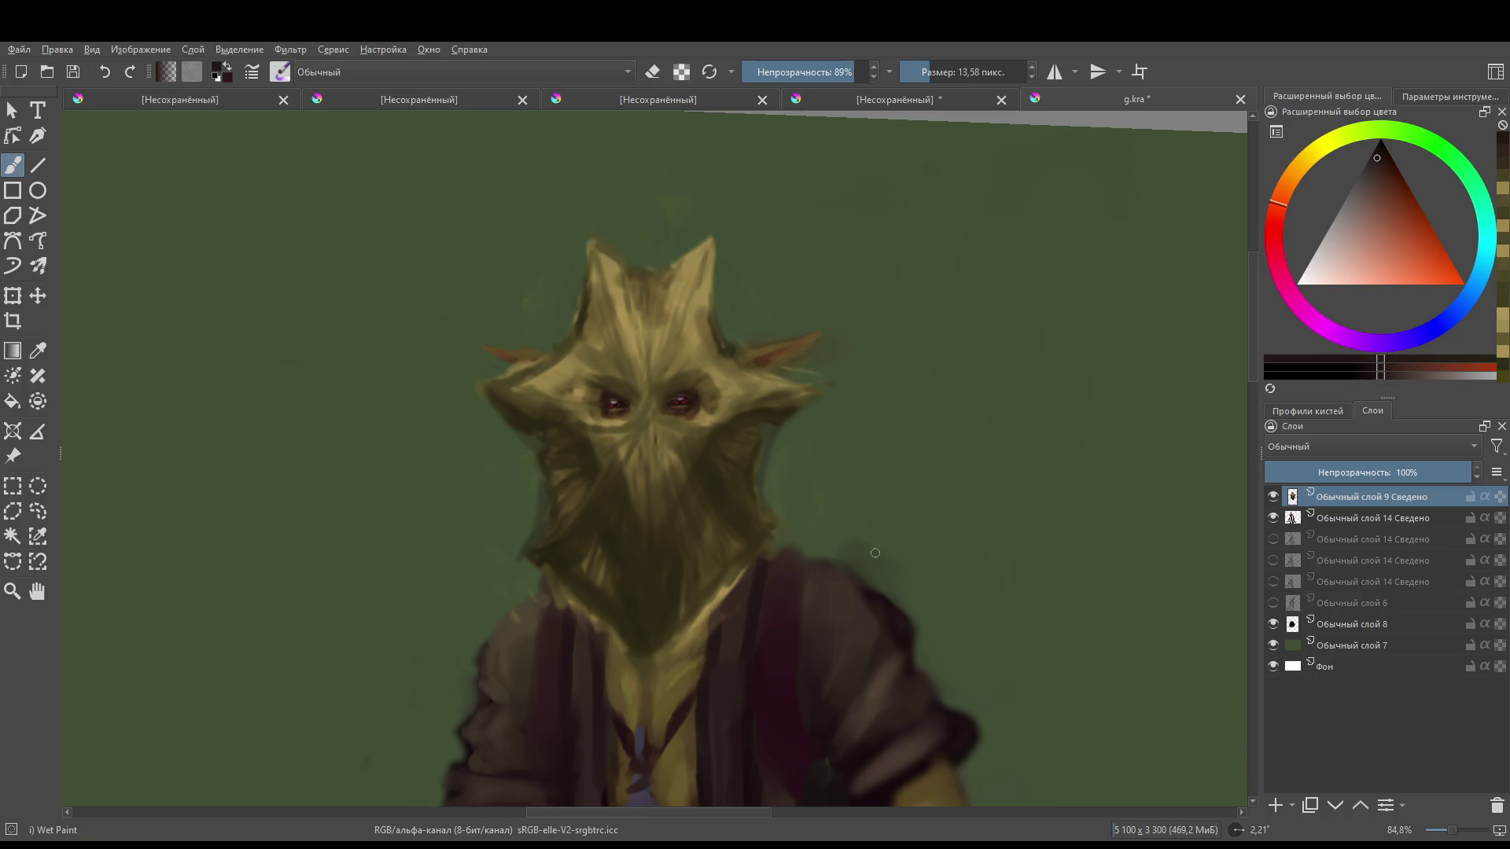
- Paint light olive-yellow vertical streaks down the lower face and beard
scroll(672, 422, down, 2)
scroll(672, 422, up, 2)
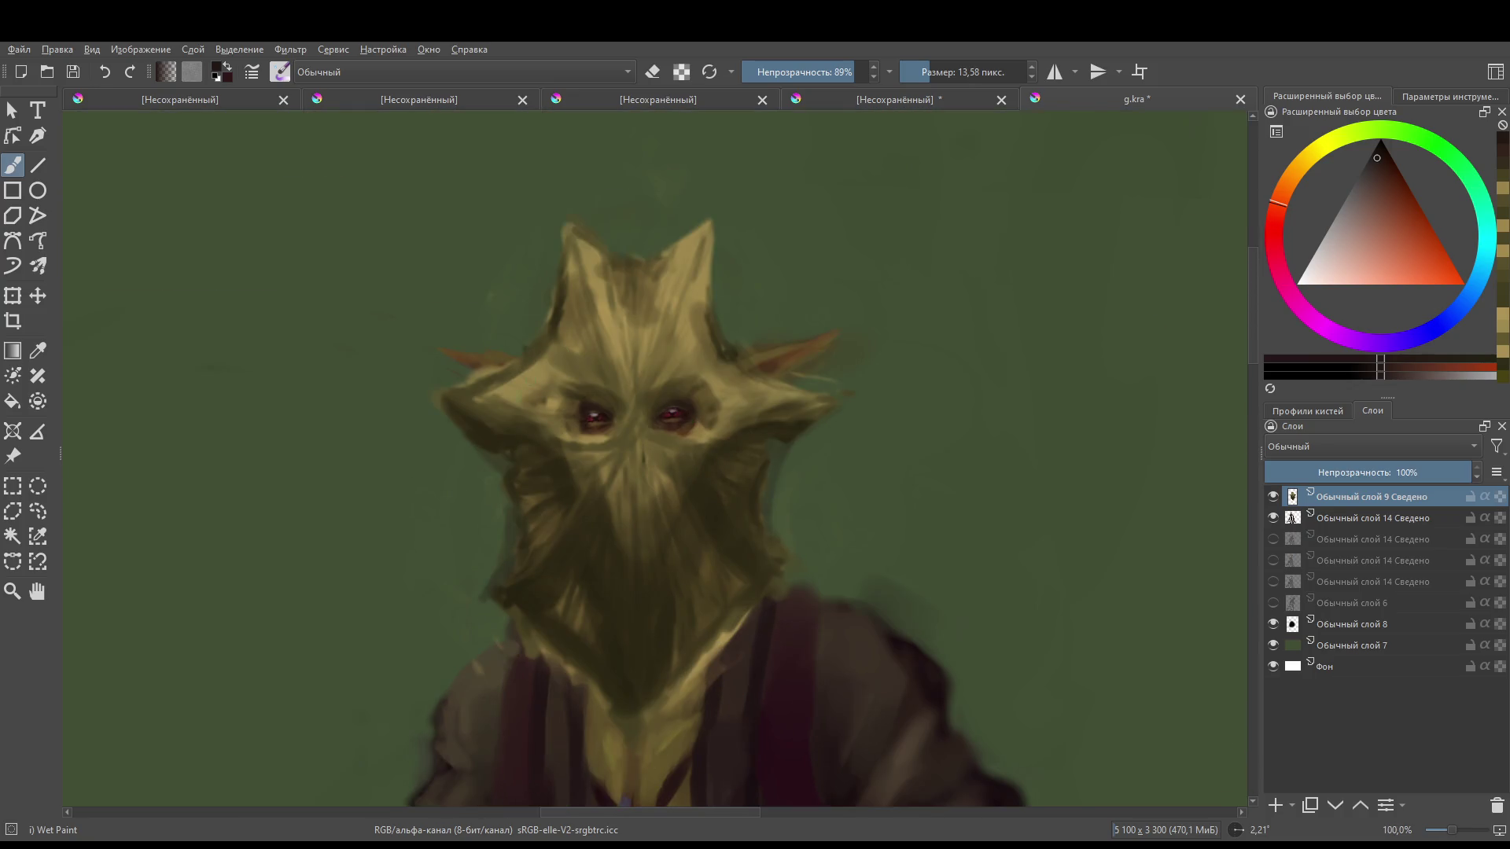
ctrl+click(638, 339)
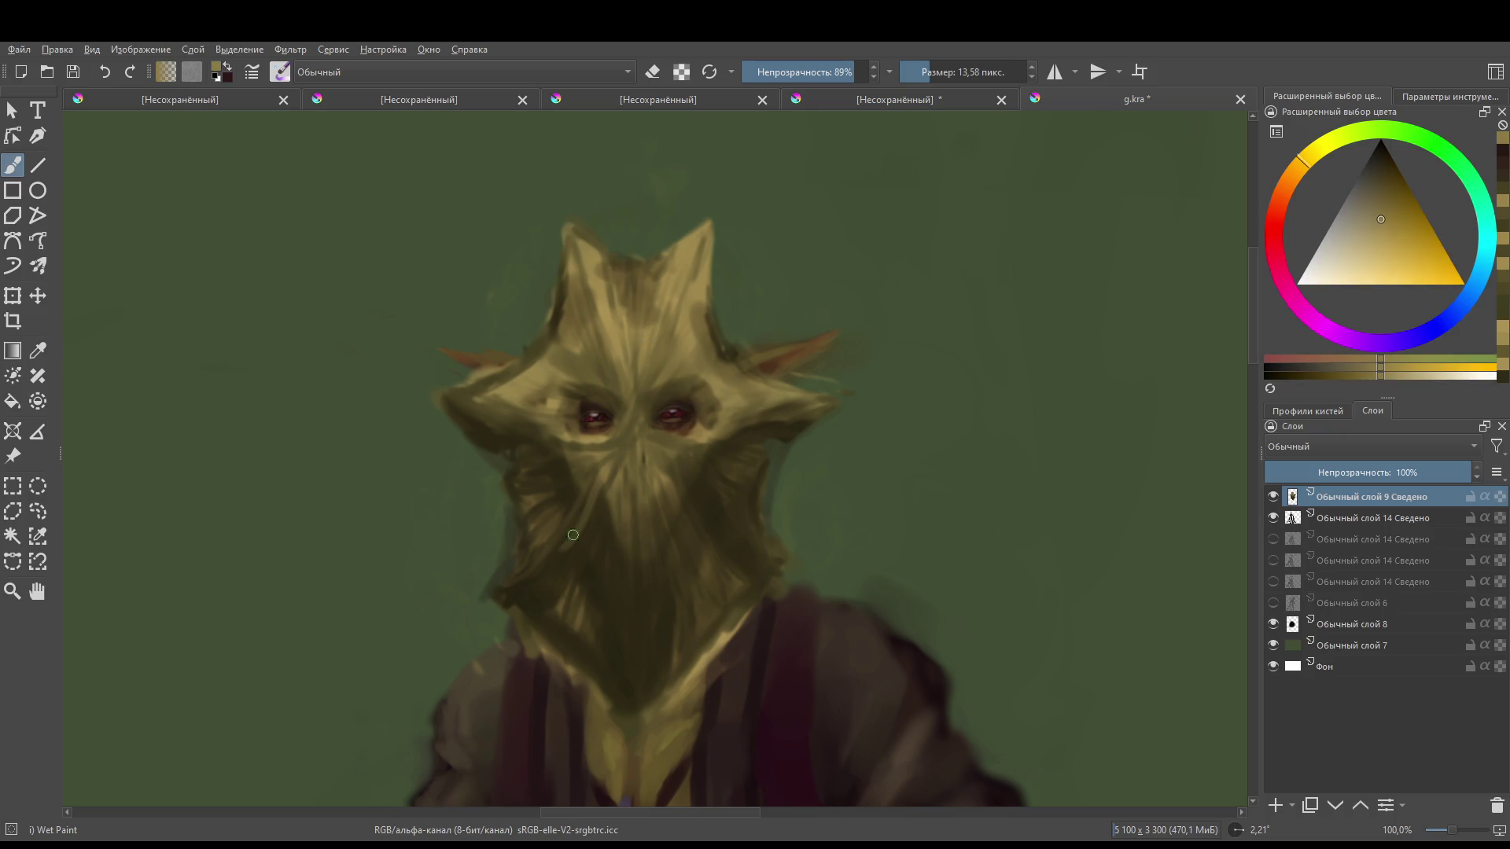
drag(602, 486, 542, 555)
mouse_move(607, 489)
mouse_down()
mouse_move(538, 583)
mouse_move(576, 652)
mouse_up()
drag(599, 555, 599, 661)
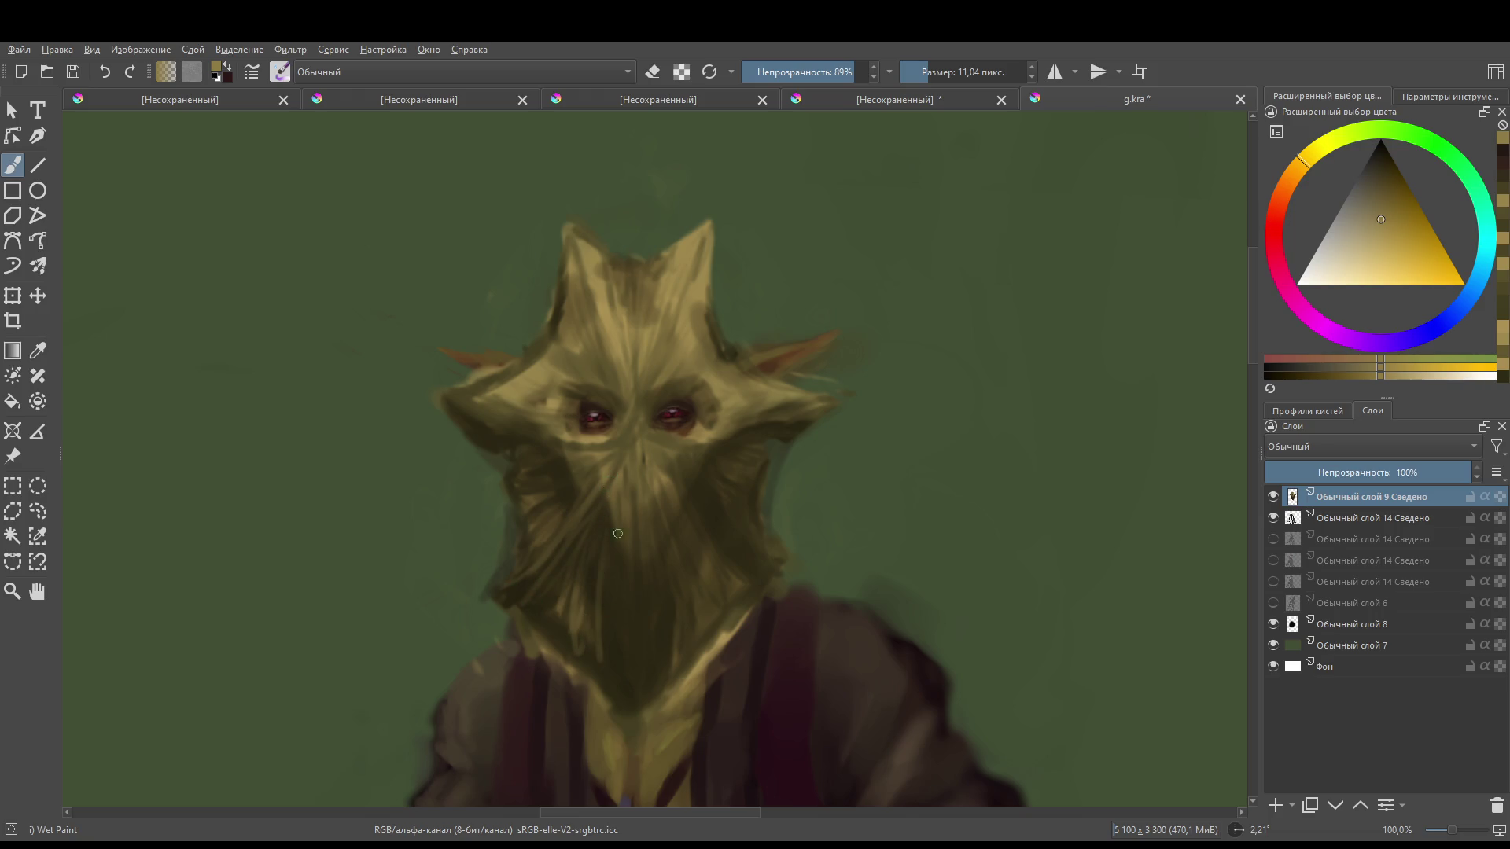
drag(639, 533, 638, 698)
drag(686, 489, 702, 525)
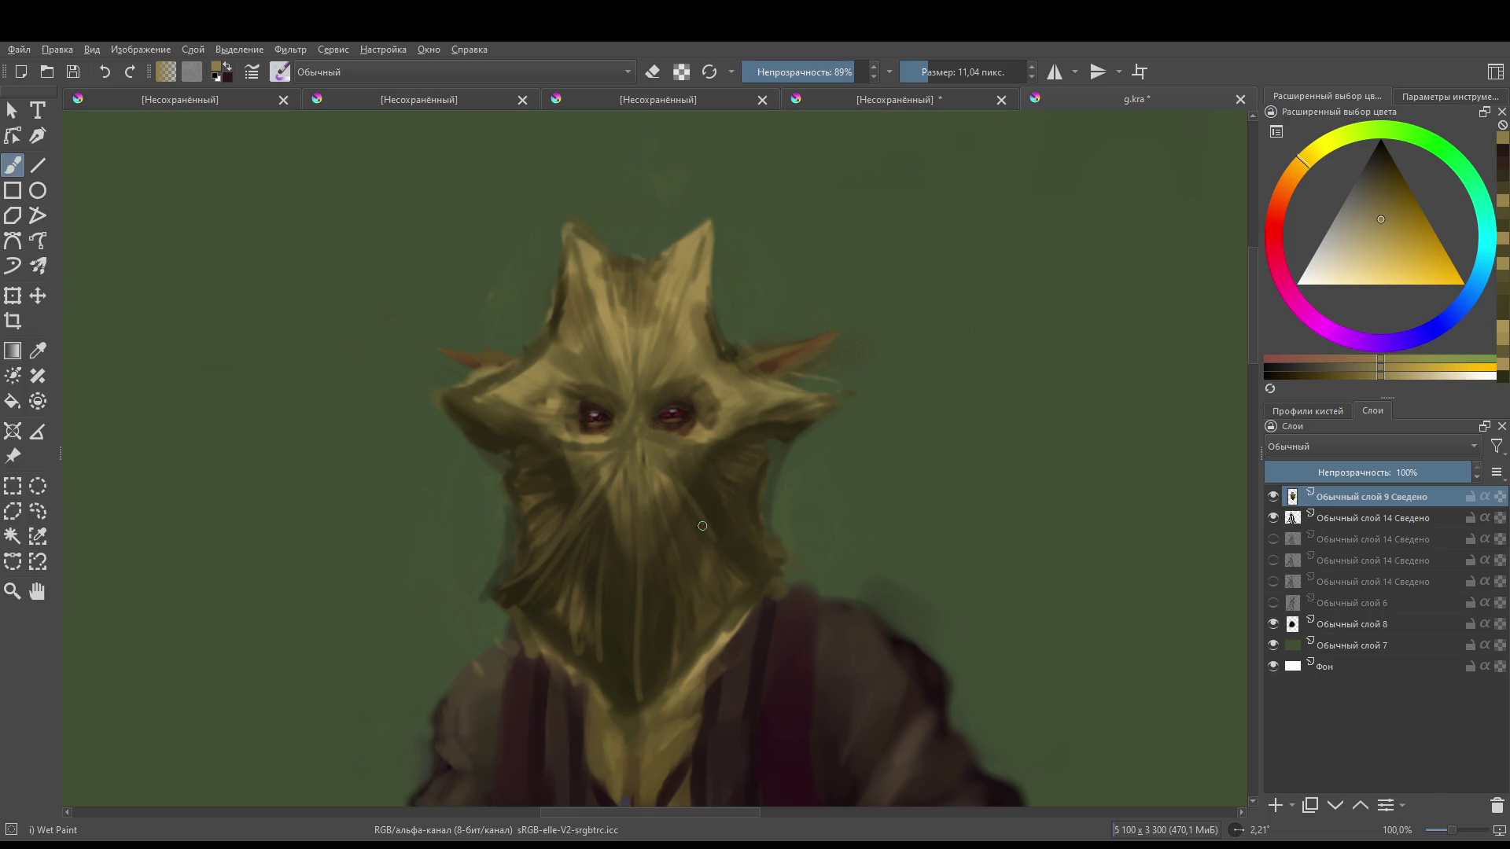
- Touch up between the eyes with sampled tan and dark reddish-brown
ctrl+click(638, 437)
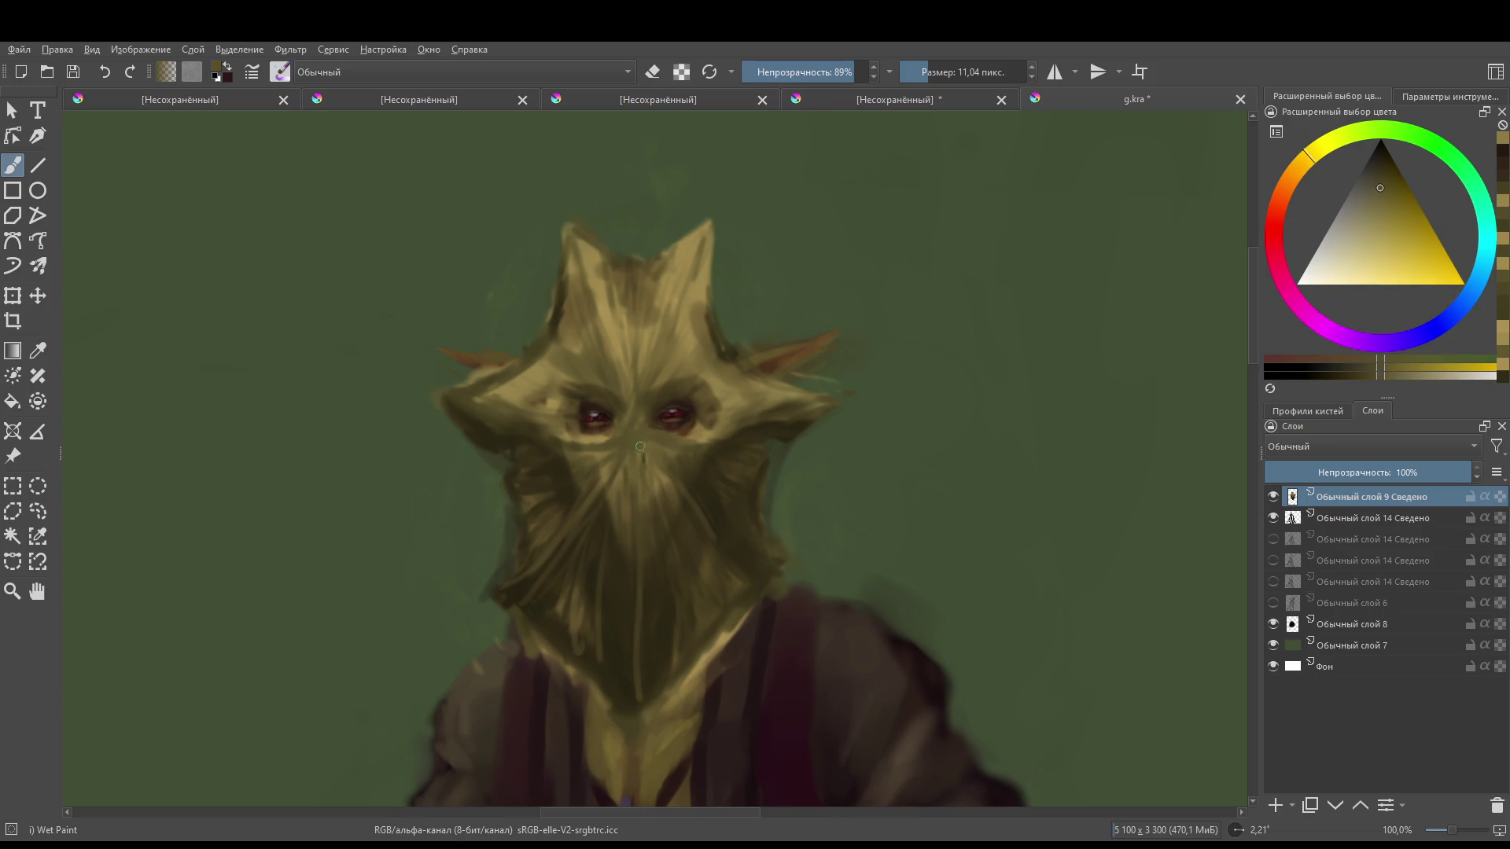
drag(629, 431, 621, 433)
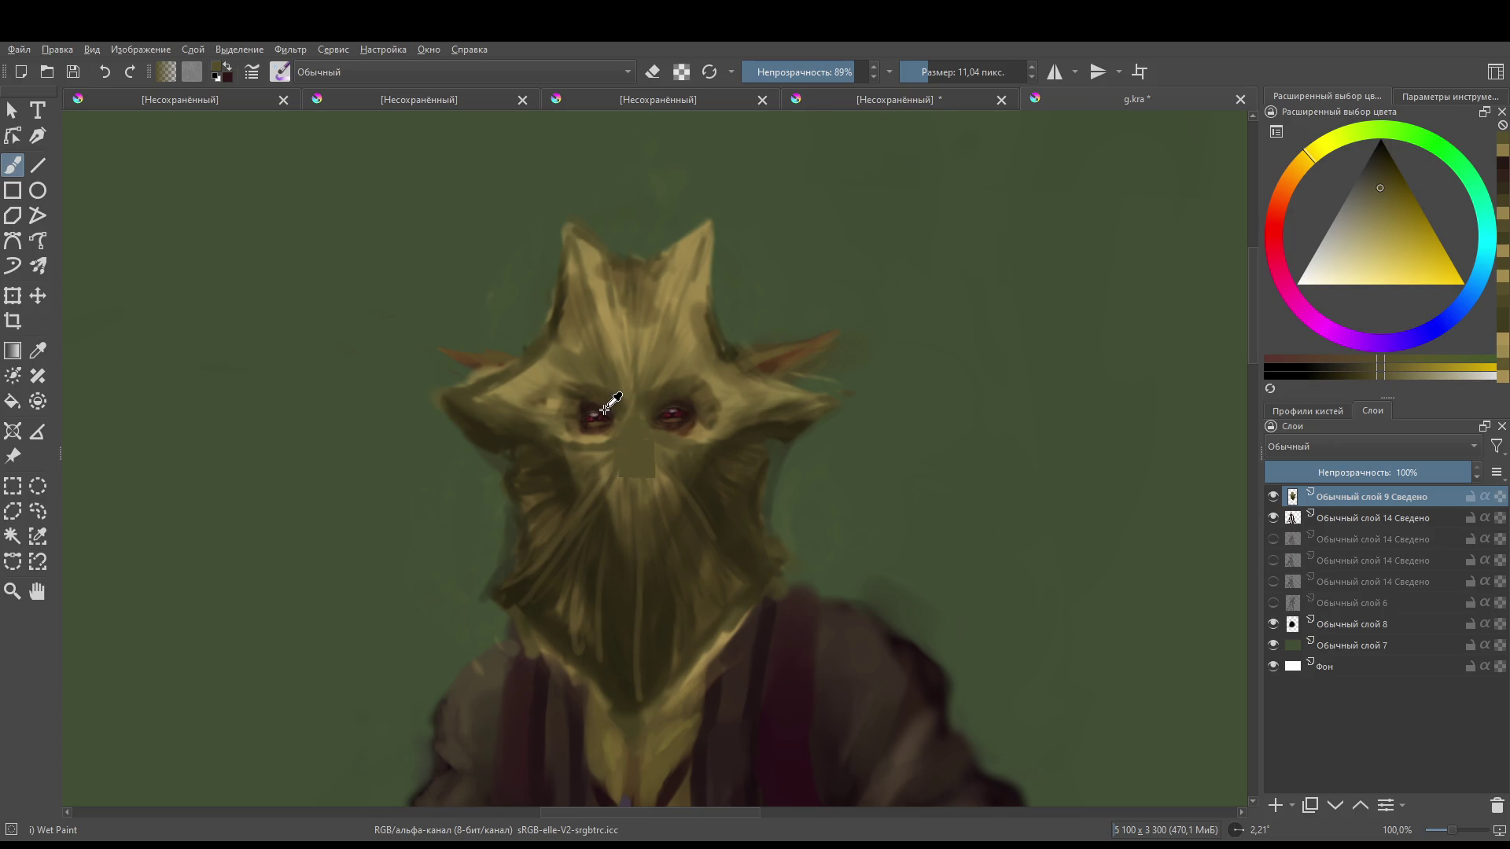
ctrl+click(632, 434)
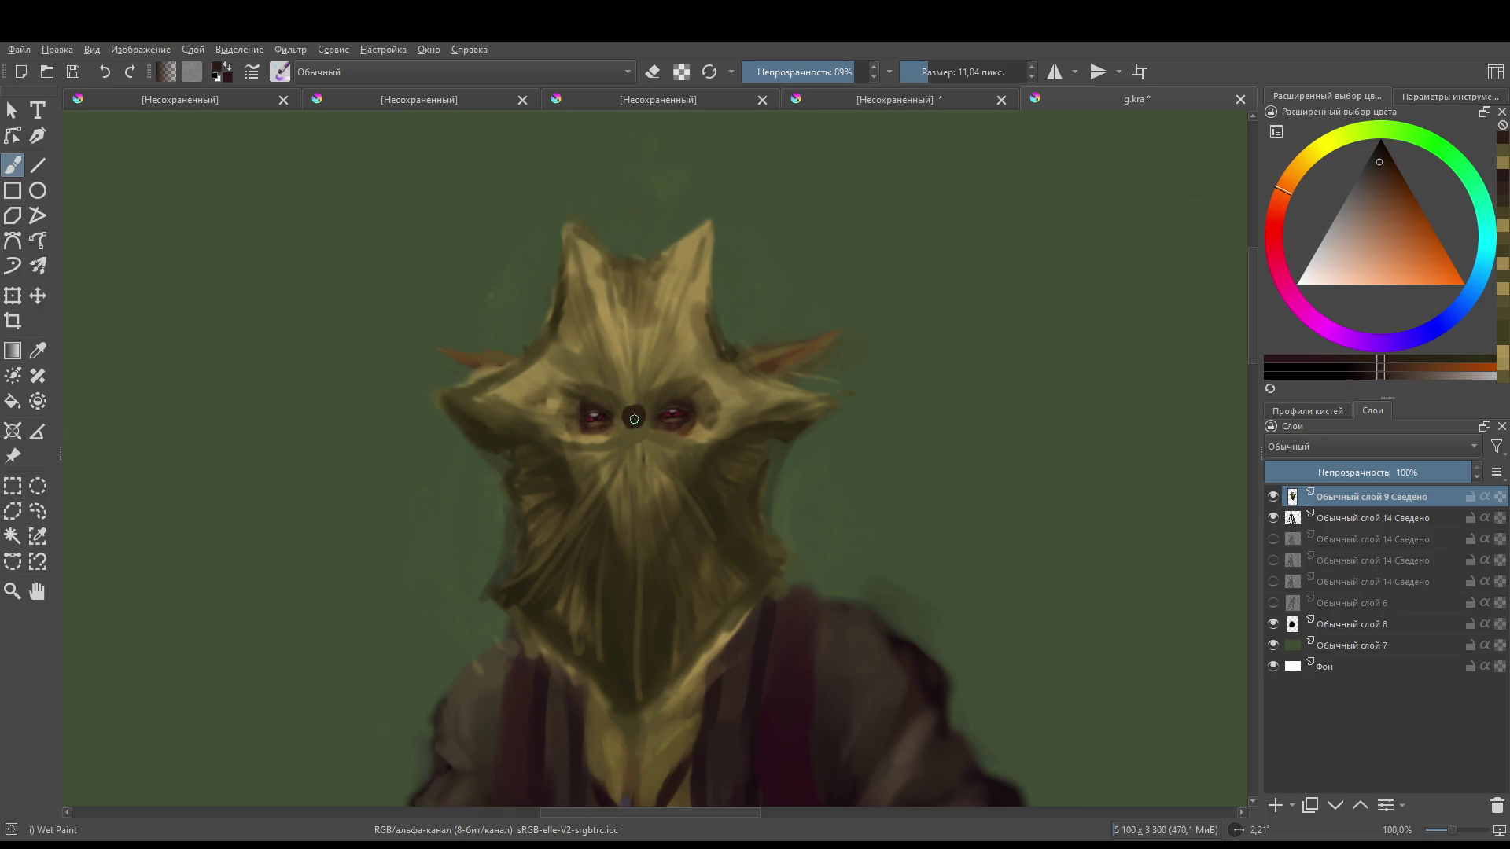
ctrl+click(691, 346)
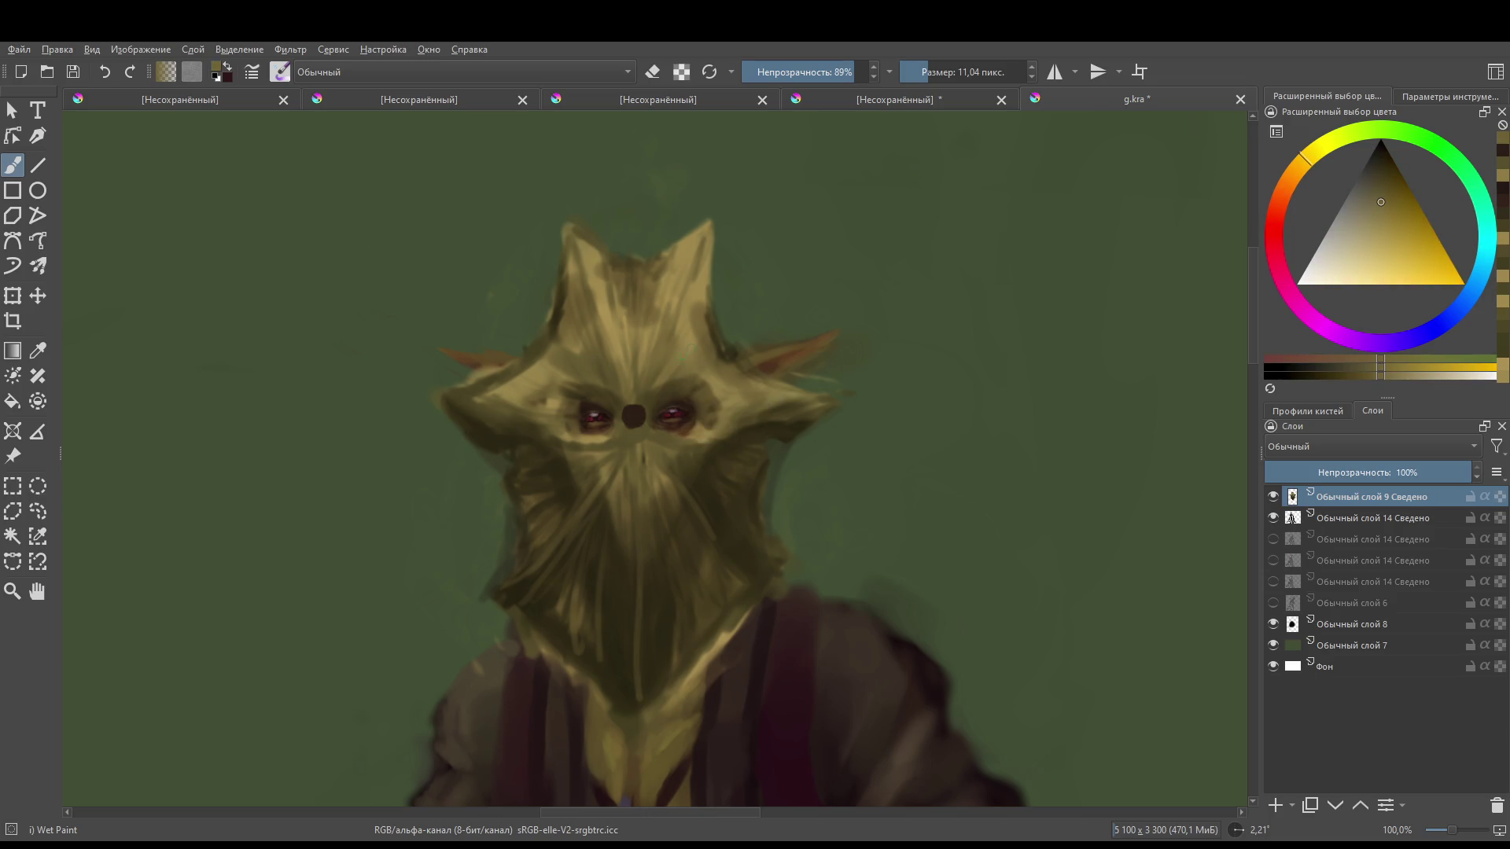
- Paint a dark brown line and patch down the nose, then pick lighter tan and smaller brush
ctrl+click(698, 391)
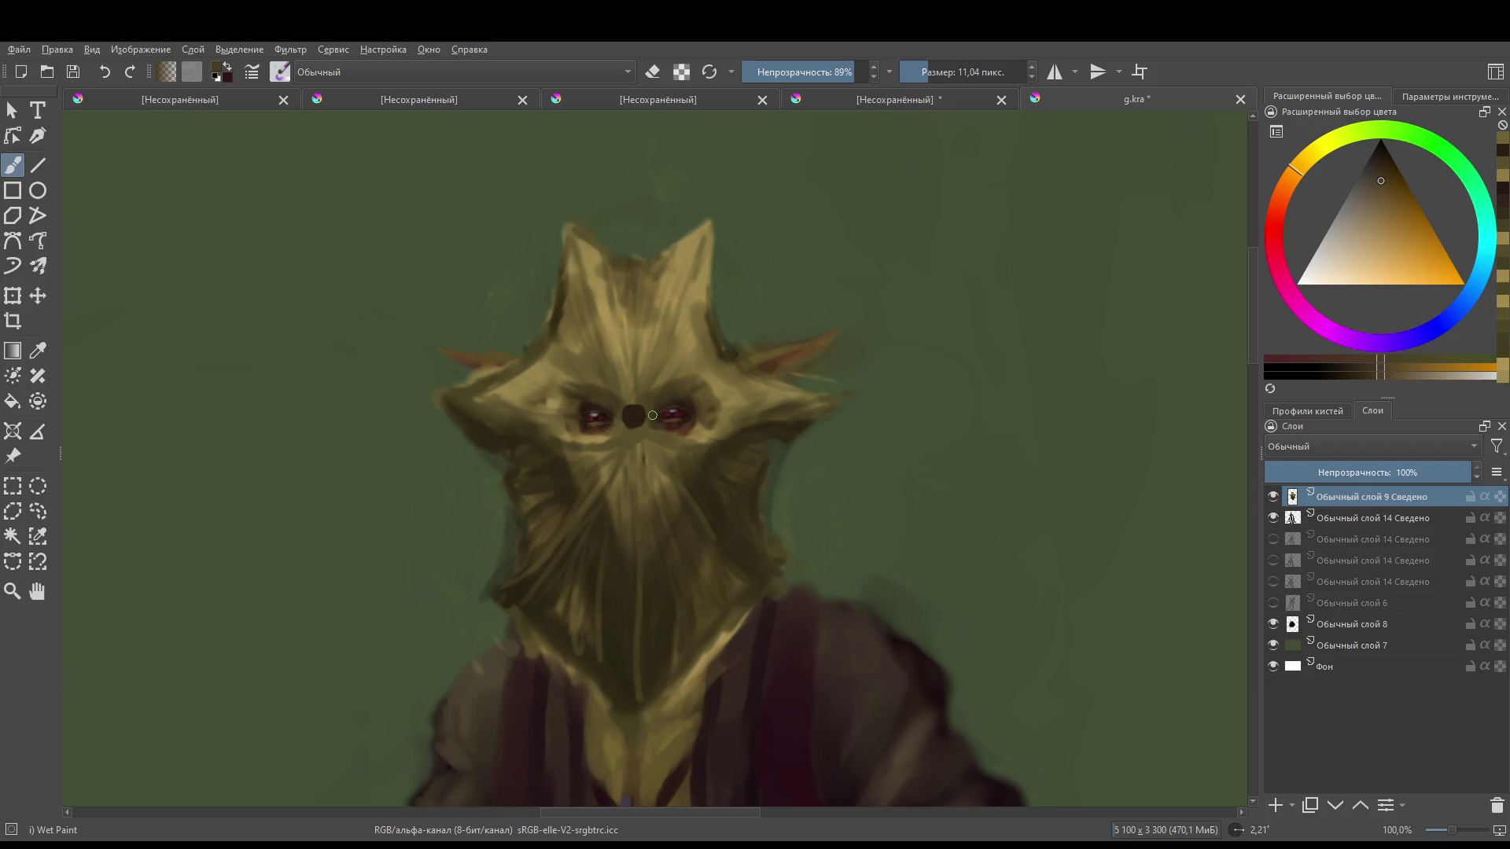
mouse_move(630, 420)
mouse_down()
mouse_move(621, 550)
mouse_move(632, 481)
mouse_up()
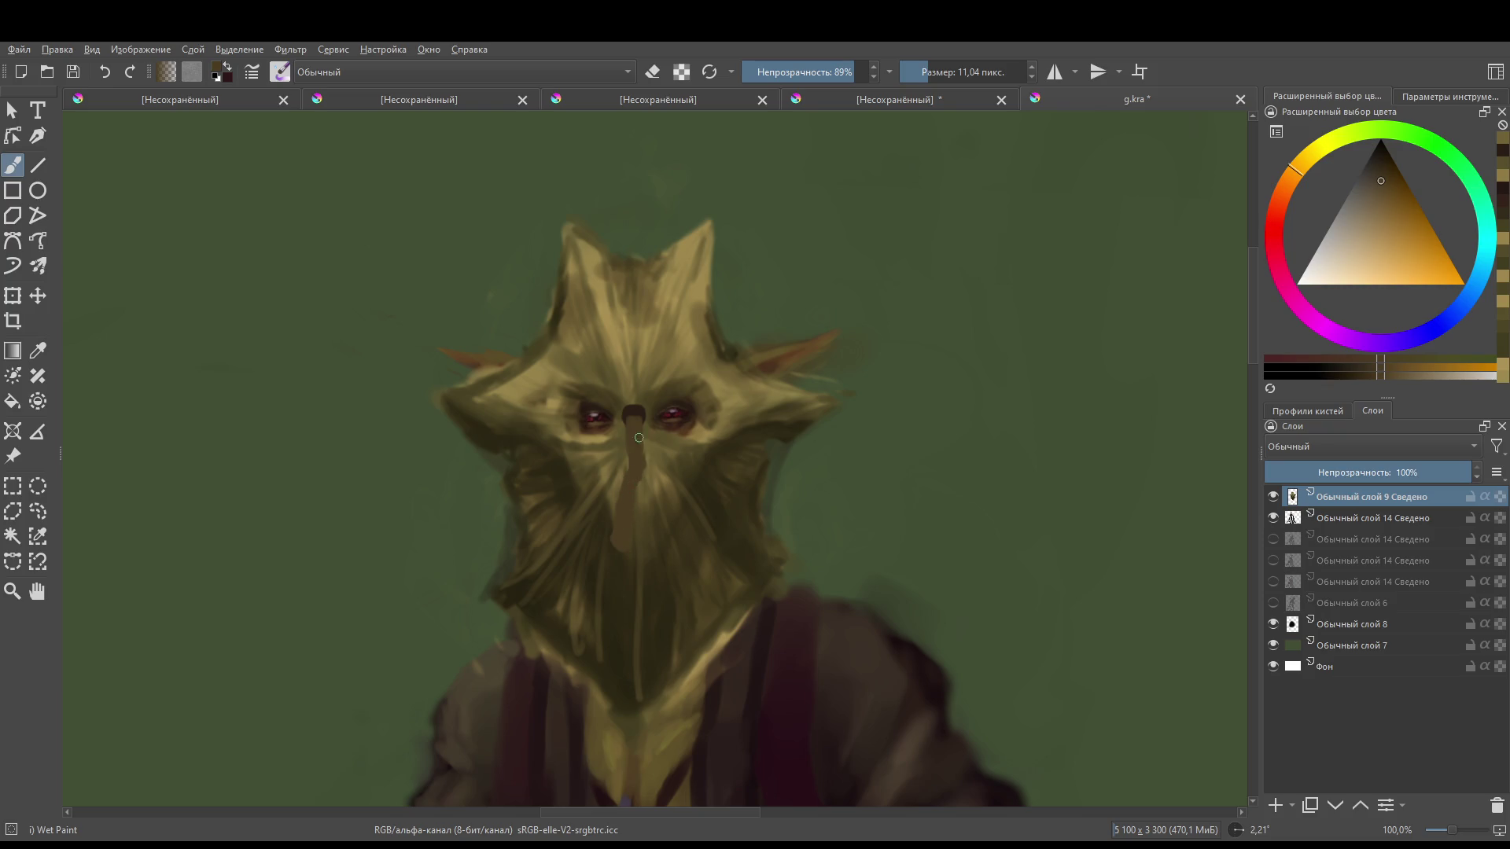
ctrl+click(635, 412)
mouse_move(648, 377)
mouse_down()
mouse_move(672, 404)
mouse_move(633, 456)
mouse_move(621, 543)
mouse_up()
ctrl+click(614, 337)
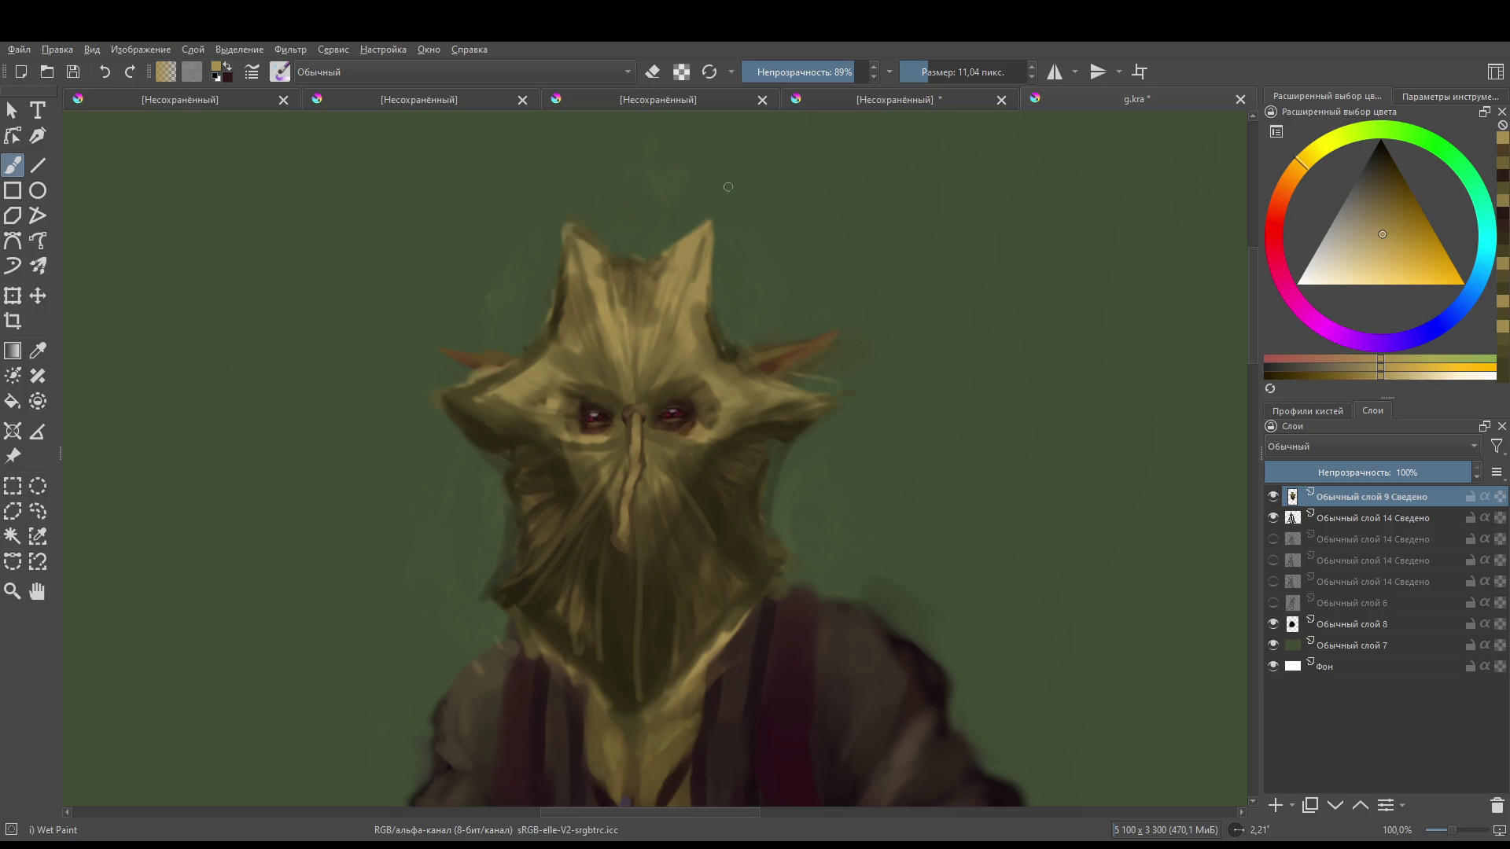
mouse_move(725, 281)
mouse_down()
mouse_move(712, 305)
mouse_move(666, 270)
mouse_up()
ctrl+click(665, 270)
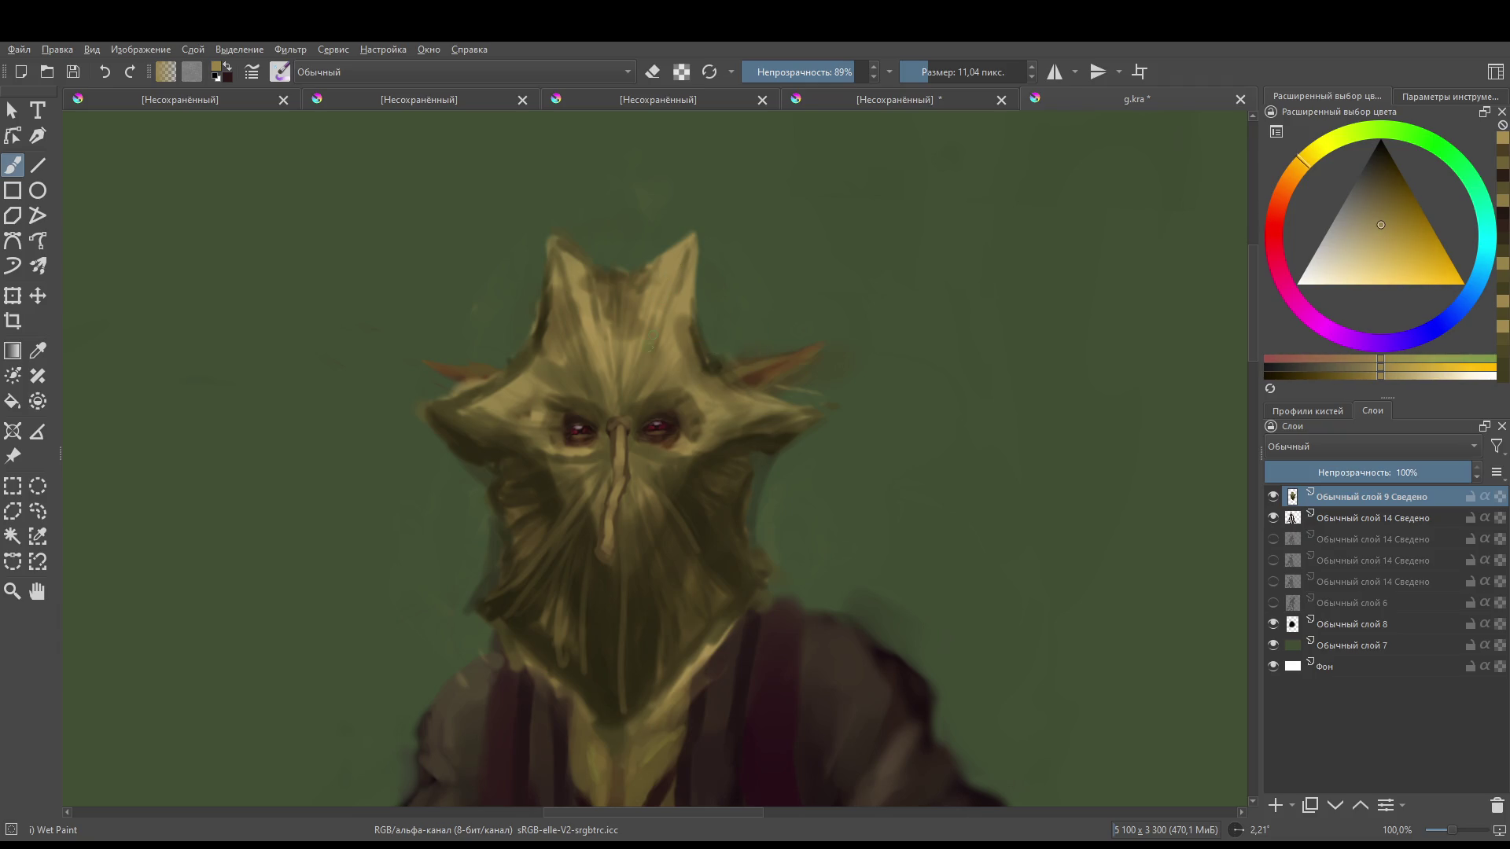
key(bracketleft)
key(bracketleft)
key(bracketleft)
key(bracketleft)
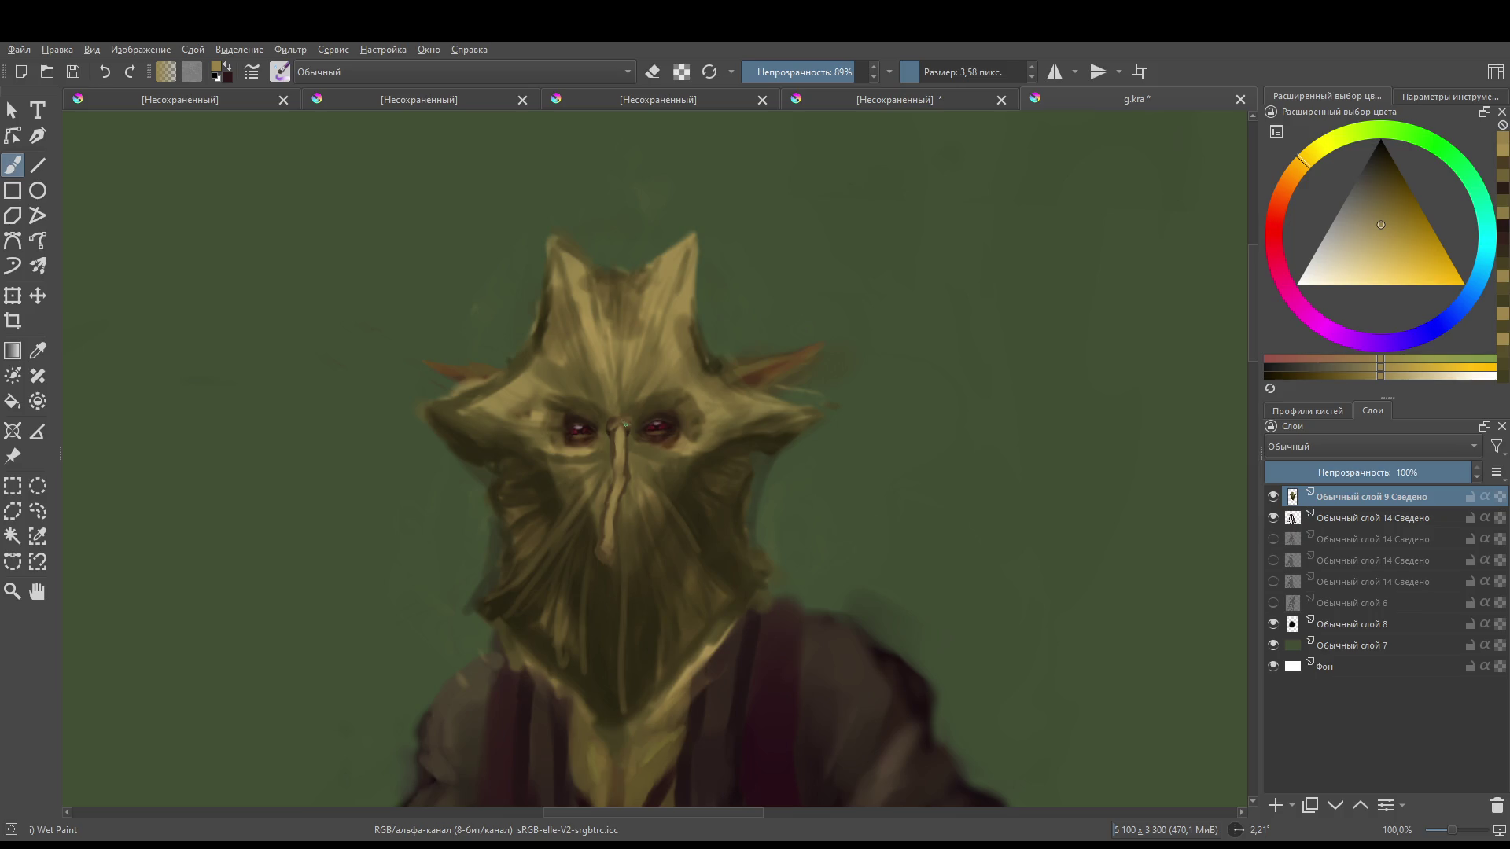
- Add a small dark mark above the right eye with a sampled dark tone
ctrl+click(603, 417)
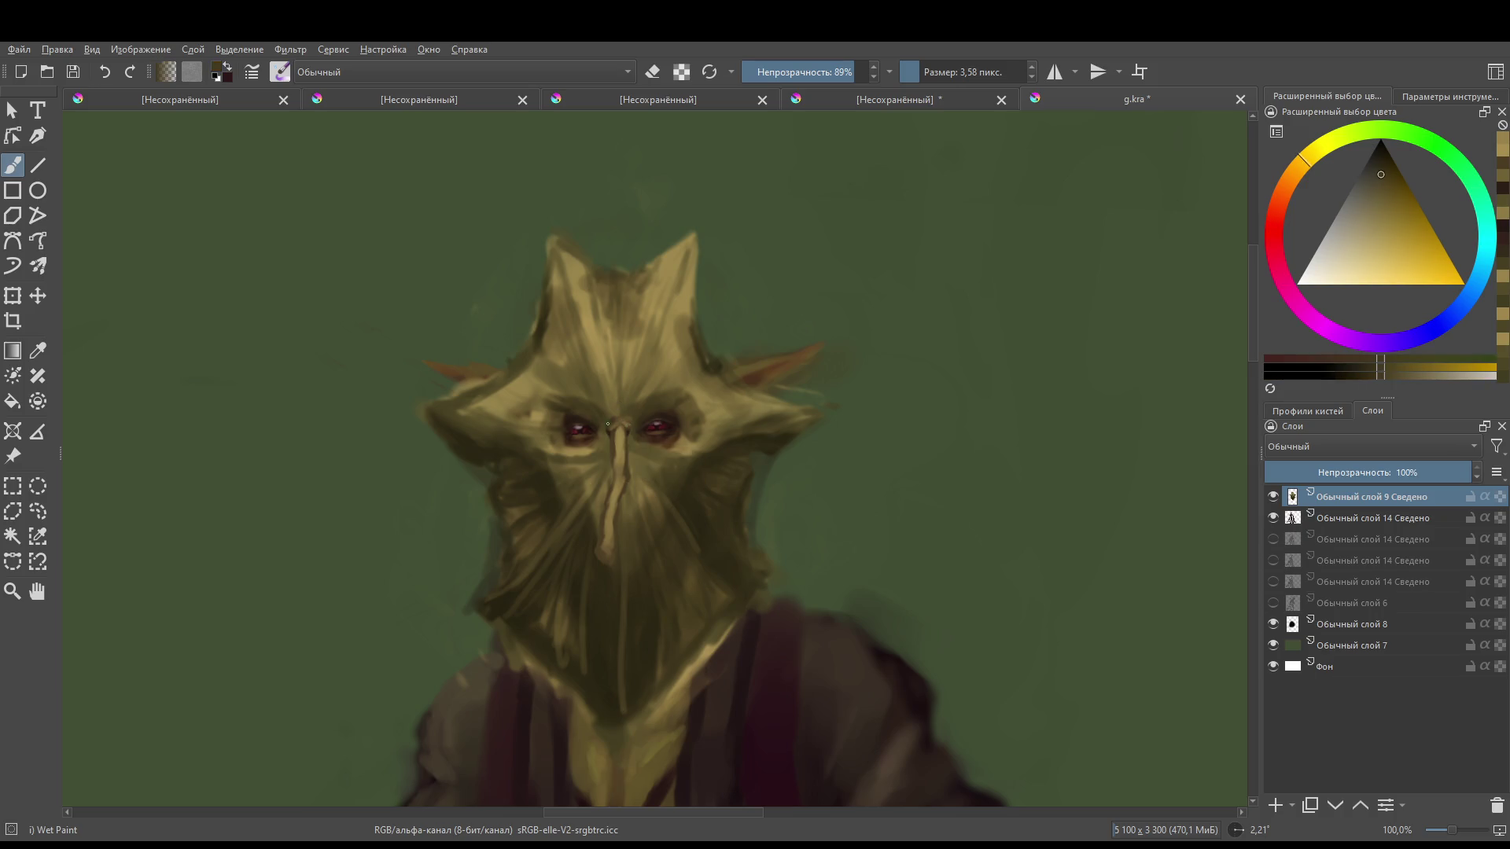
click(607, 422)
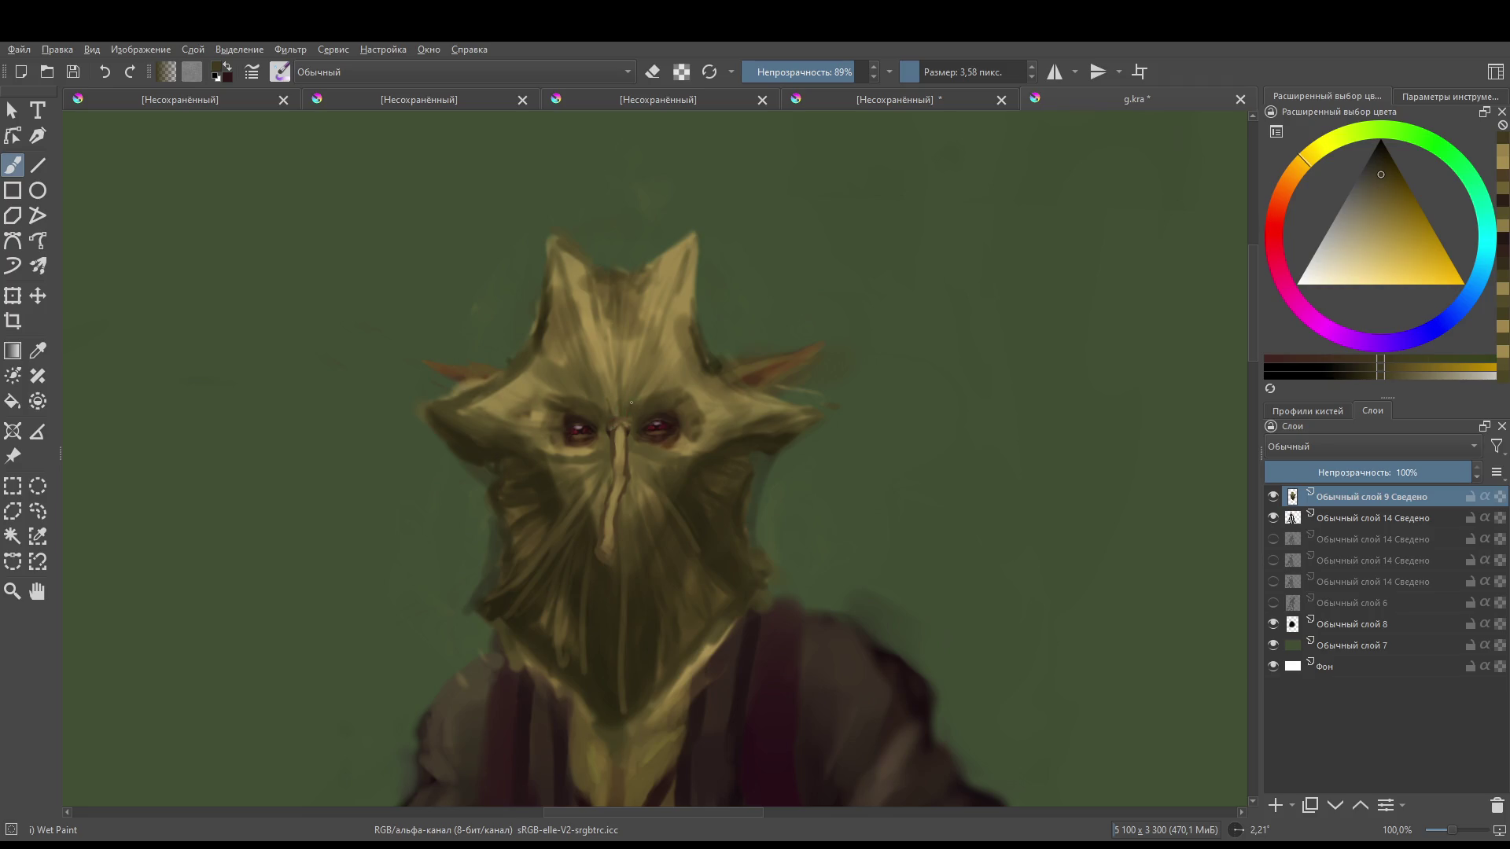
drag(659, 378, 648, 397)
scroll(689, 353, down, 5)
scroll(658, 383, up, 6)
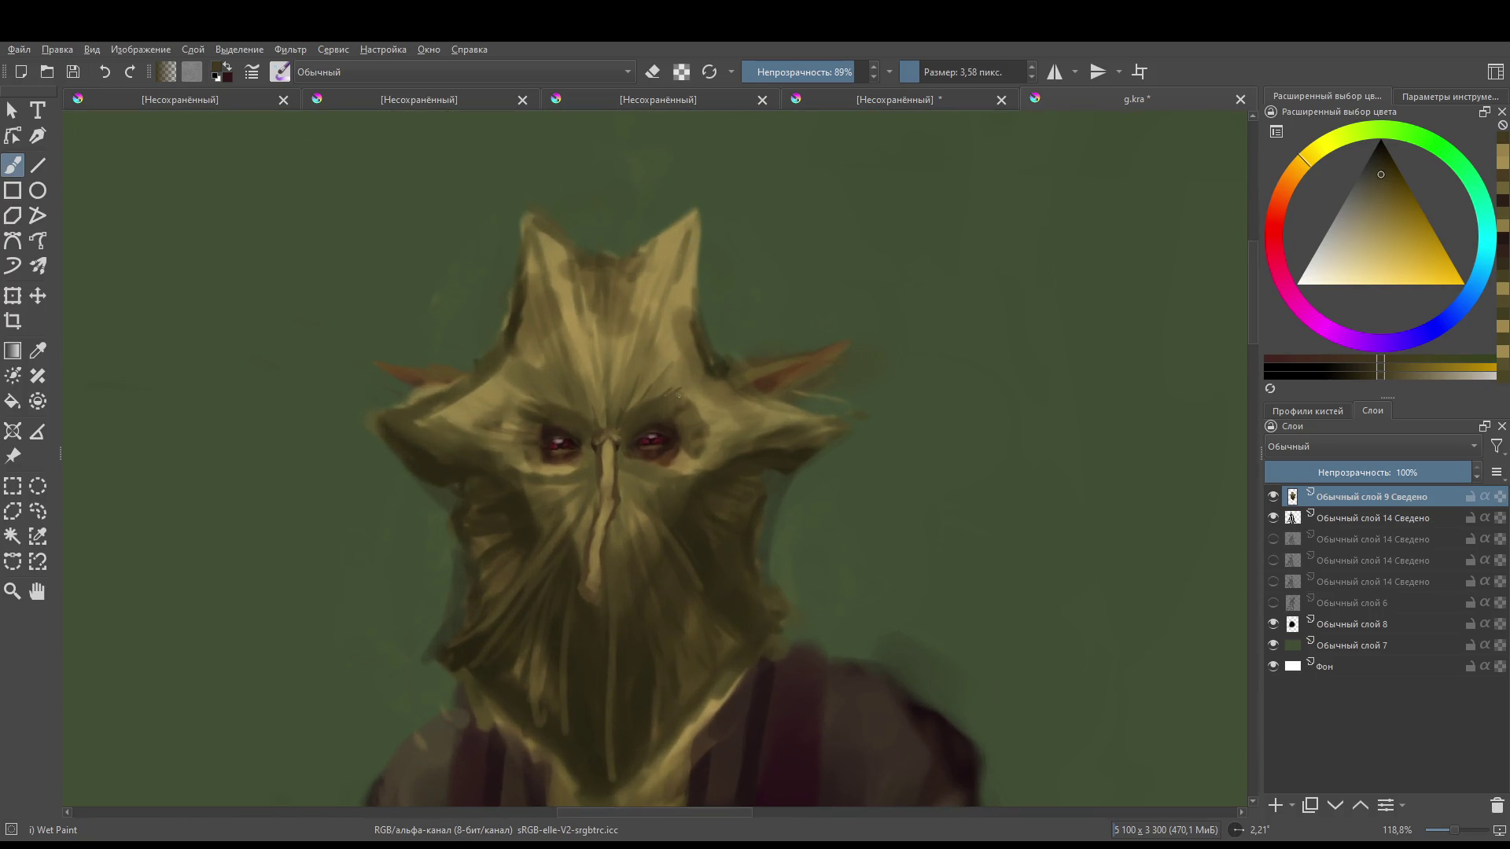
- Shade the right and left cheeks with short dark strokes using a slightly larger brush
key(bracketright)
key(bracketright)
key(bracketright)
drag(763, 415, 728, 434)
mouse_move(814, 419)
mouse_down()
mouse_move(763, 426)
mouse_move(806, 432)
mouse_move(797, 416)
mouse_move(814, 417)
mouse_up()
mouse_move(479, 438)
mouse_down()
mouse_move(518, 440)
mouse_move(524, 457)
mouse_up()
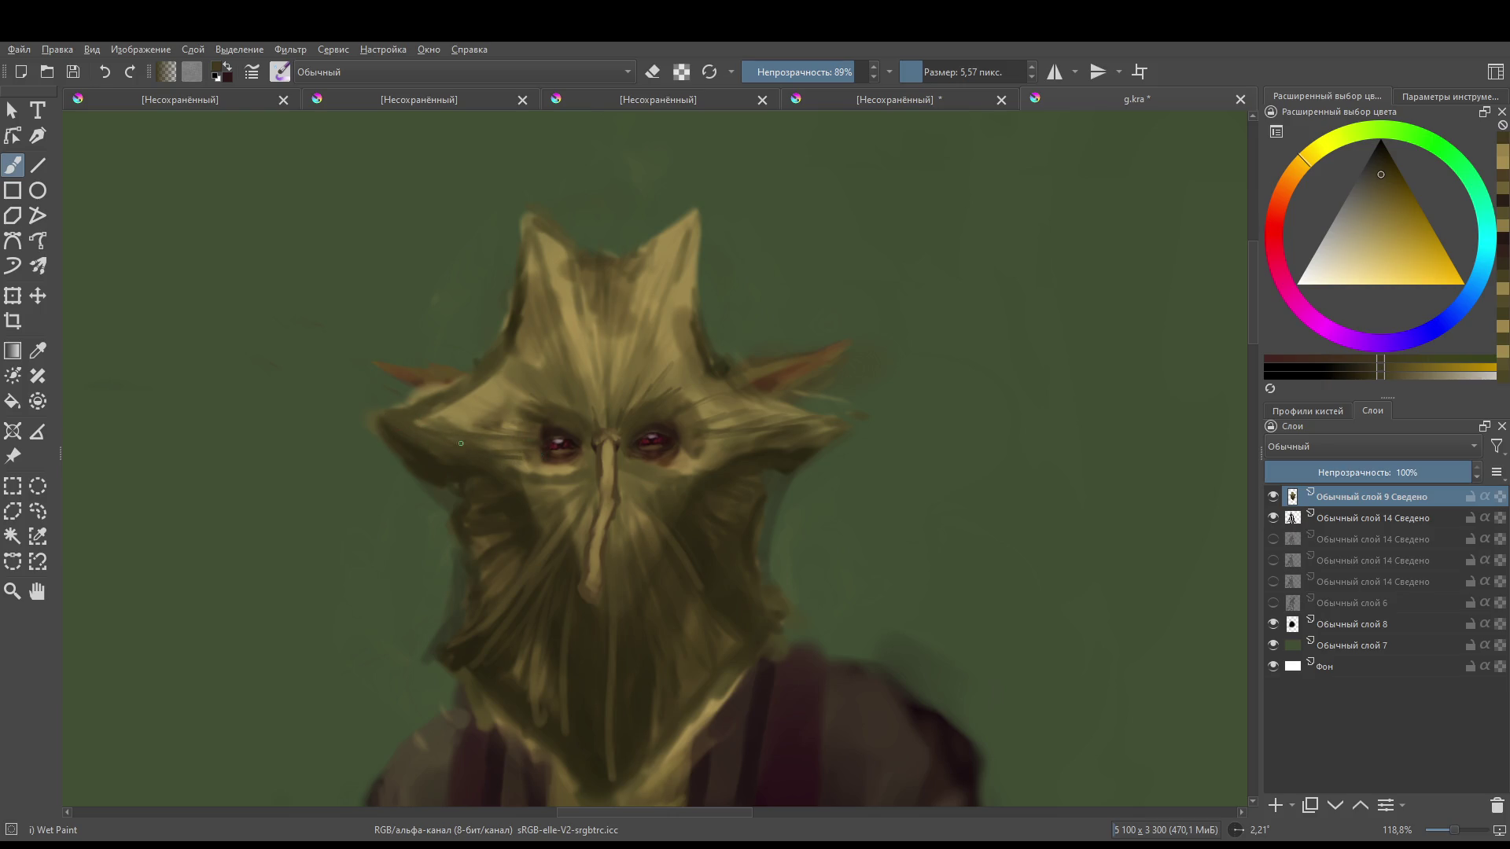
scroll(709, 337, down, 8)
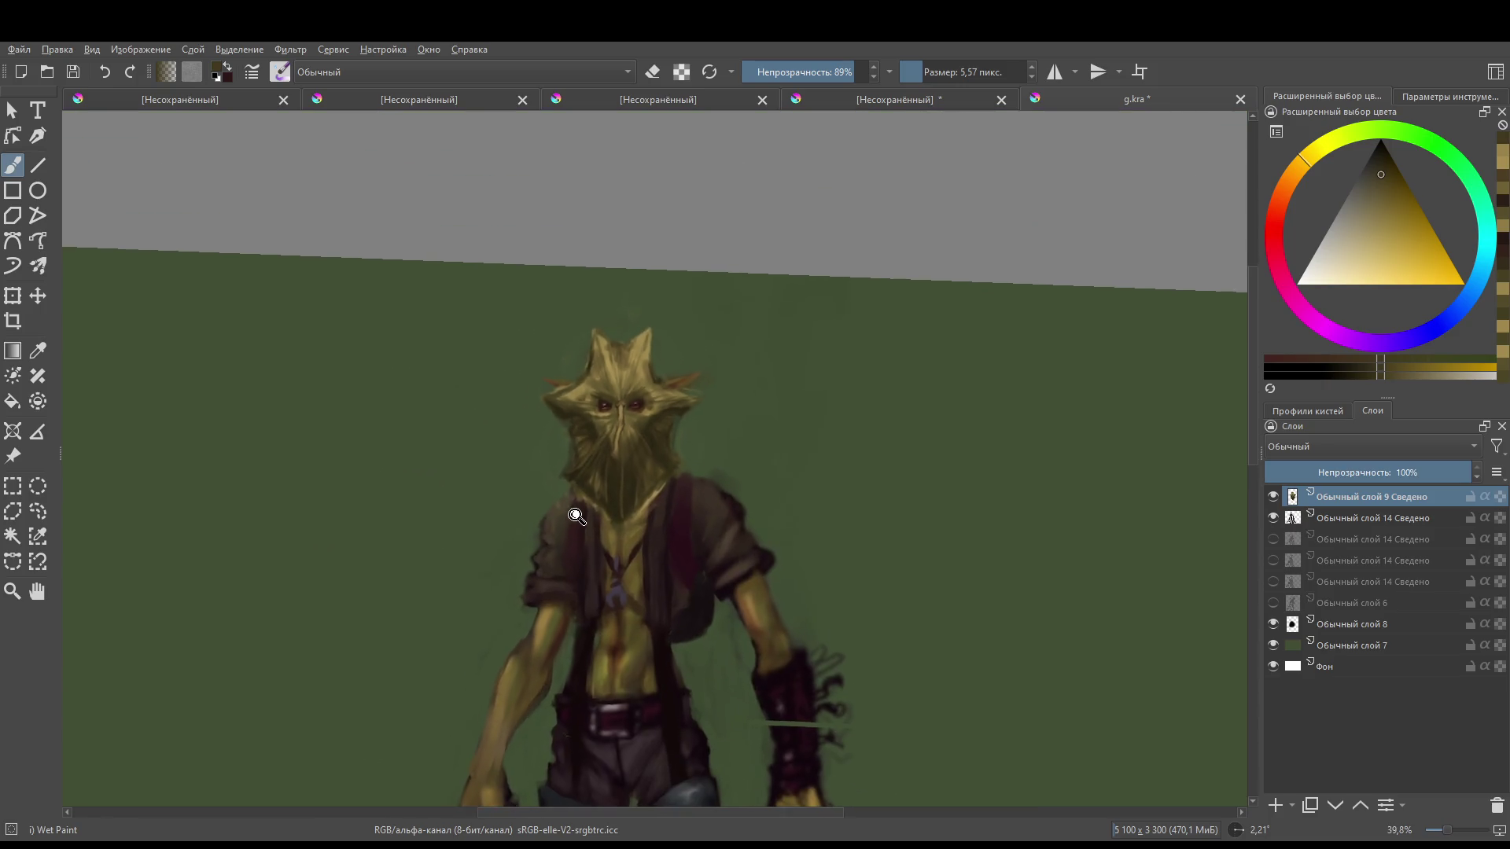
- Zoom in from the full-figure view until the masked face fills the canvas
scroll(591, 497, up, 6)
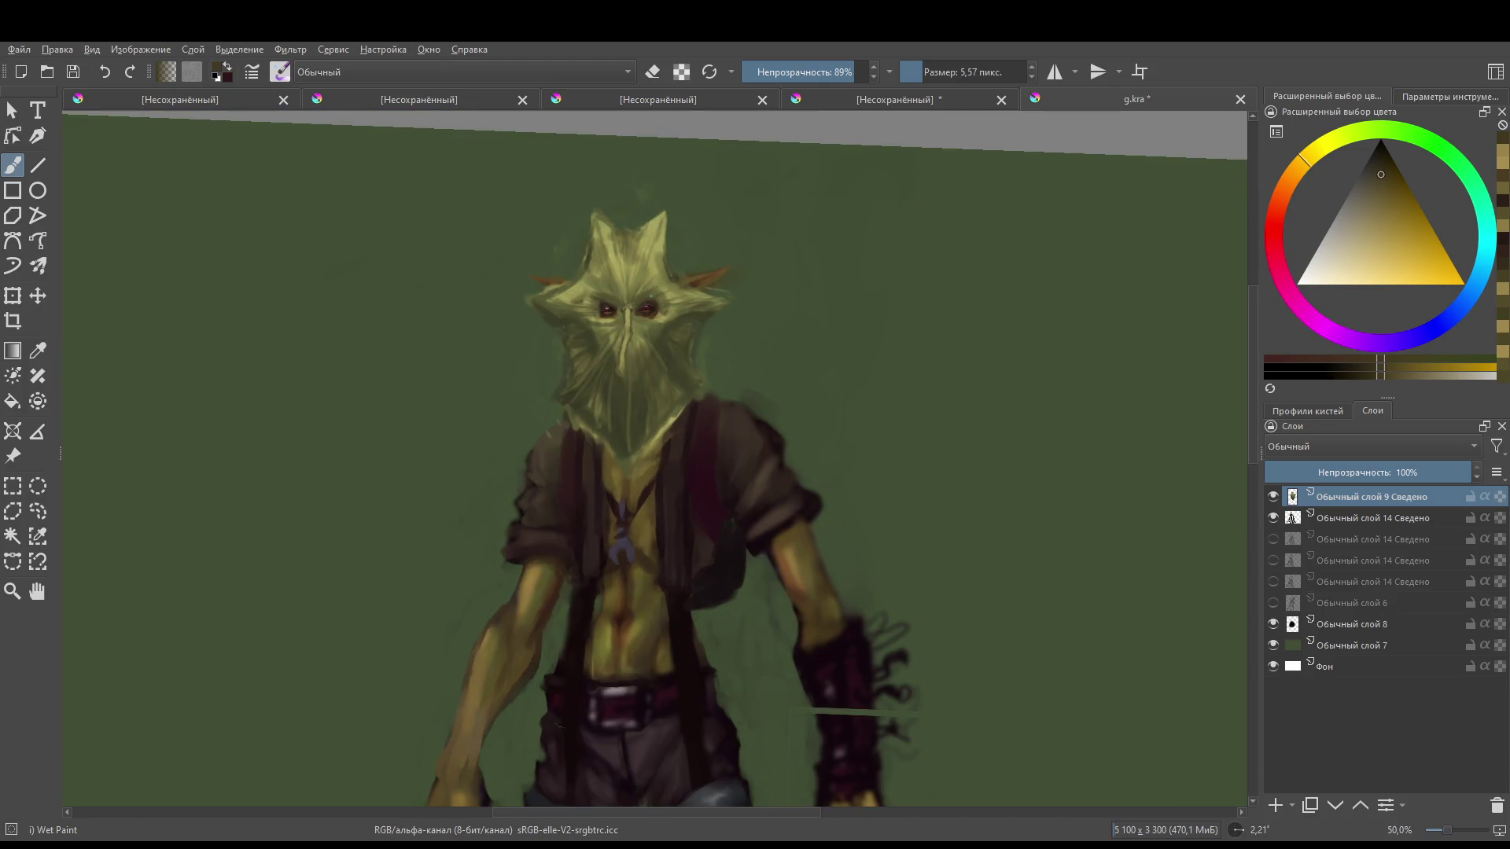
scroll(651, 297, up, 3)
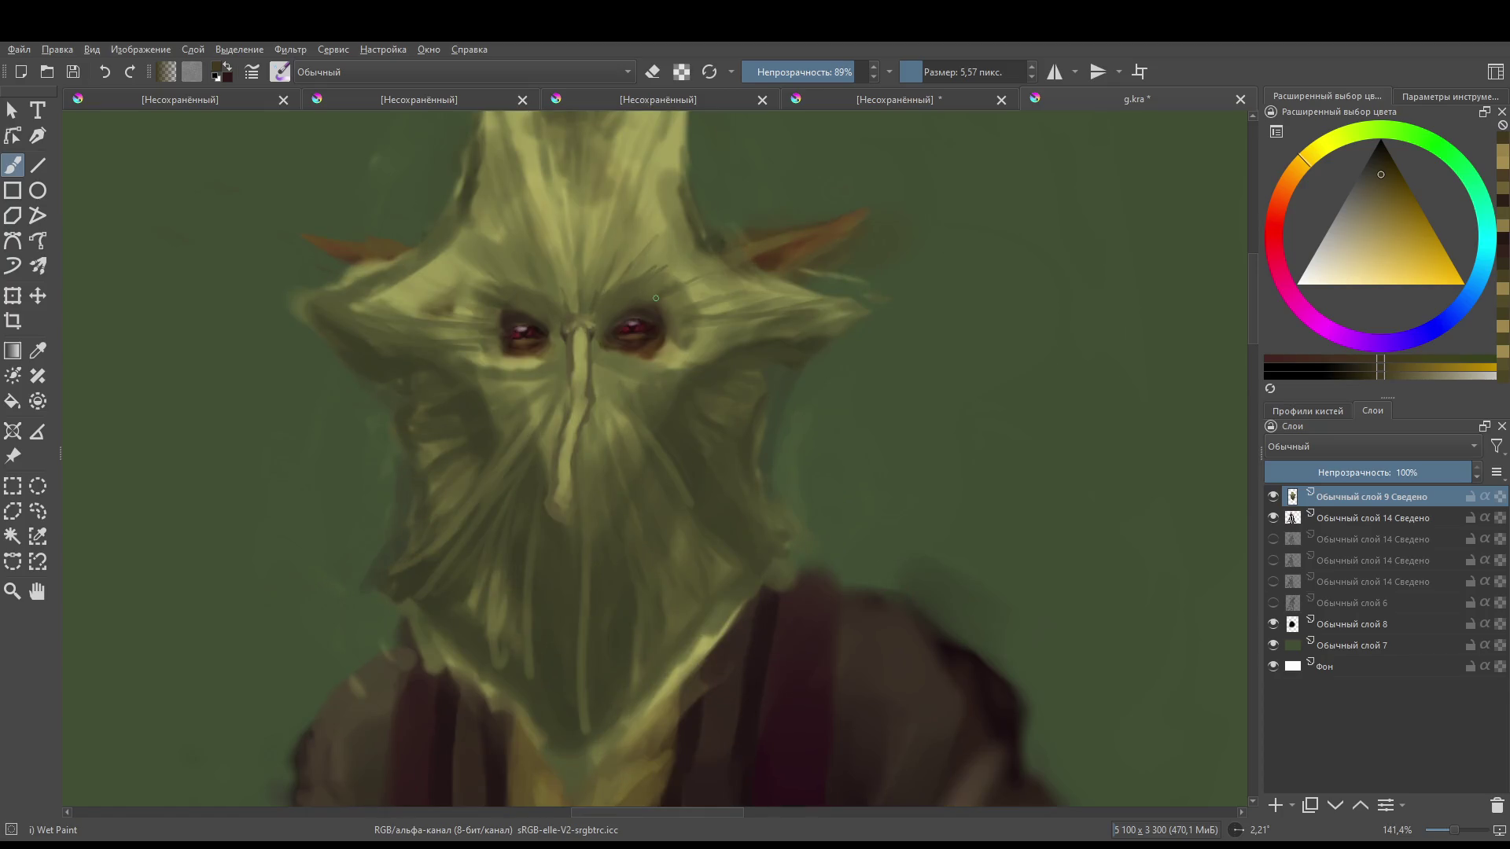
- Pick a bright yellow-green, enlarge the brush, and highlight the full length of the nose ridge
click(1351, 140)
drag(1390, 210, 1389, 248)
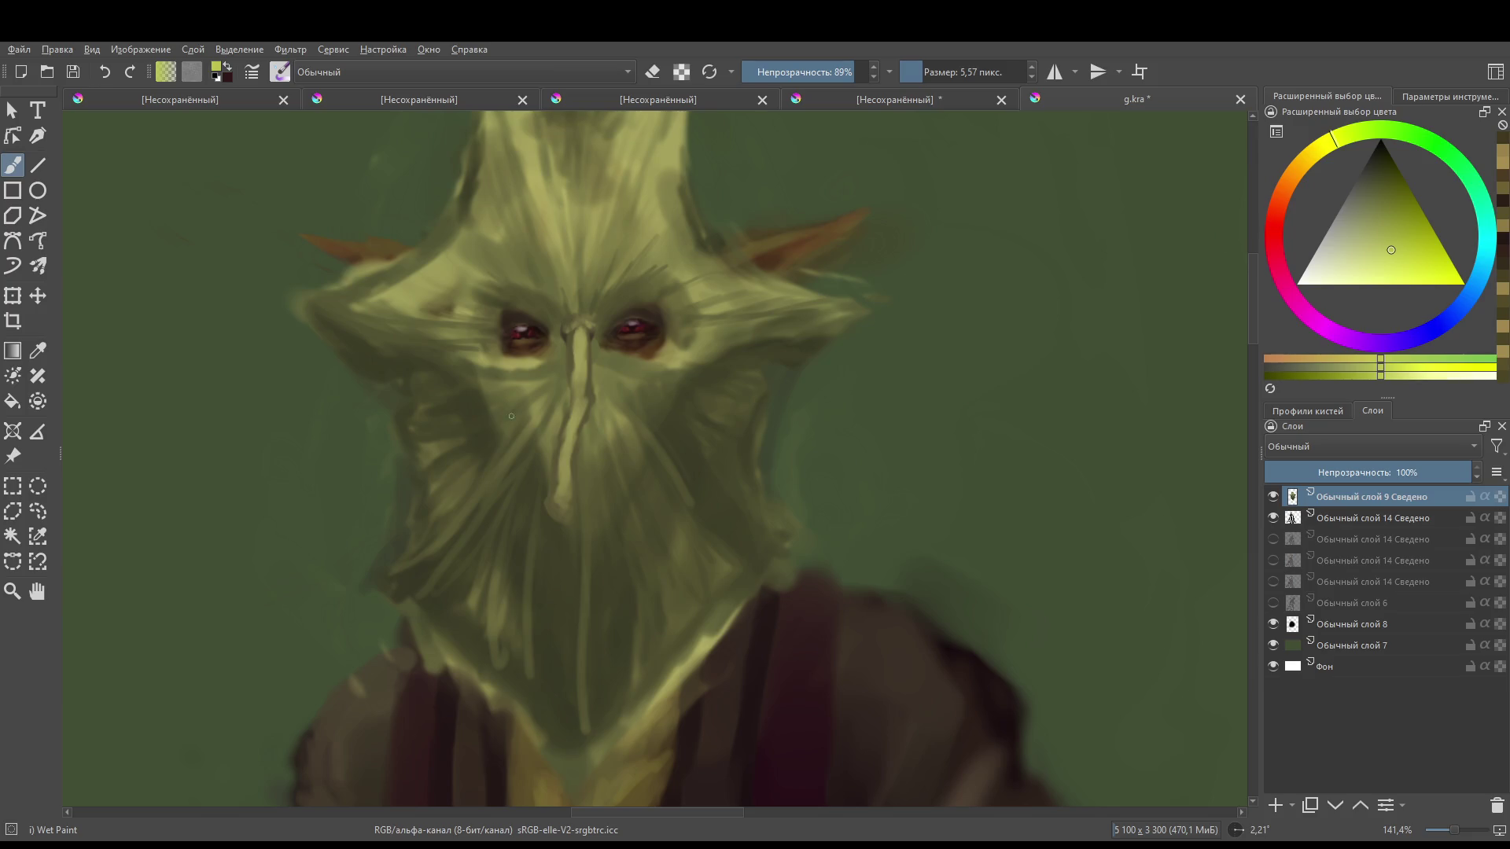
key(bracketright)
drag(569, 406, 563, 470)
drag(582, 388, 582, 418)
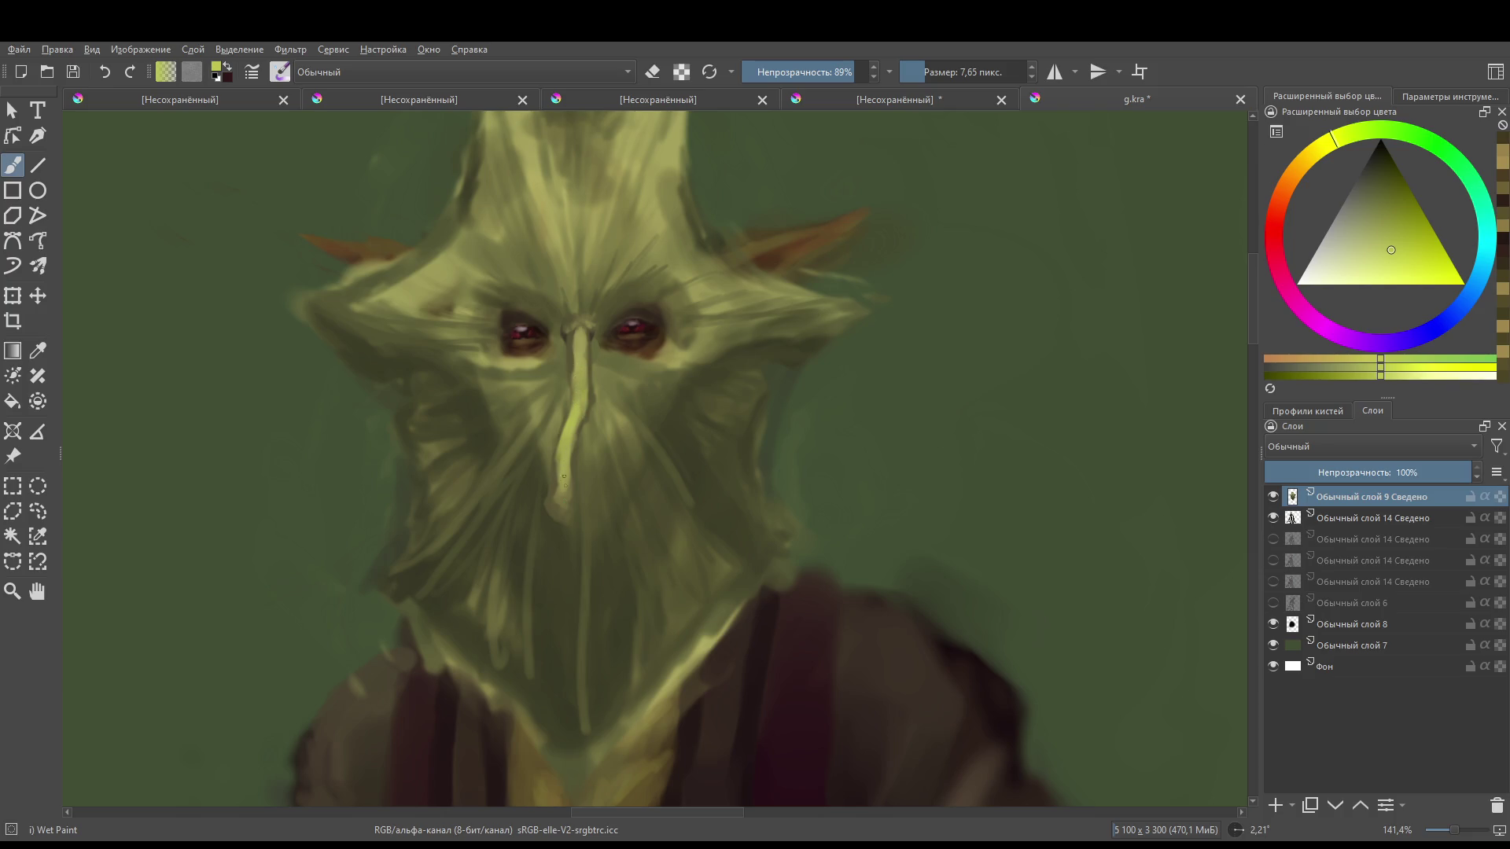
drag(563, 475, 561, 515)
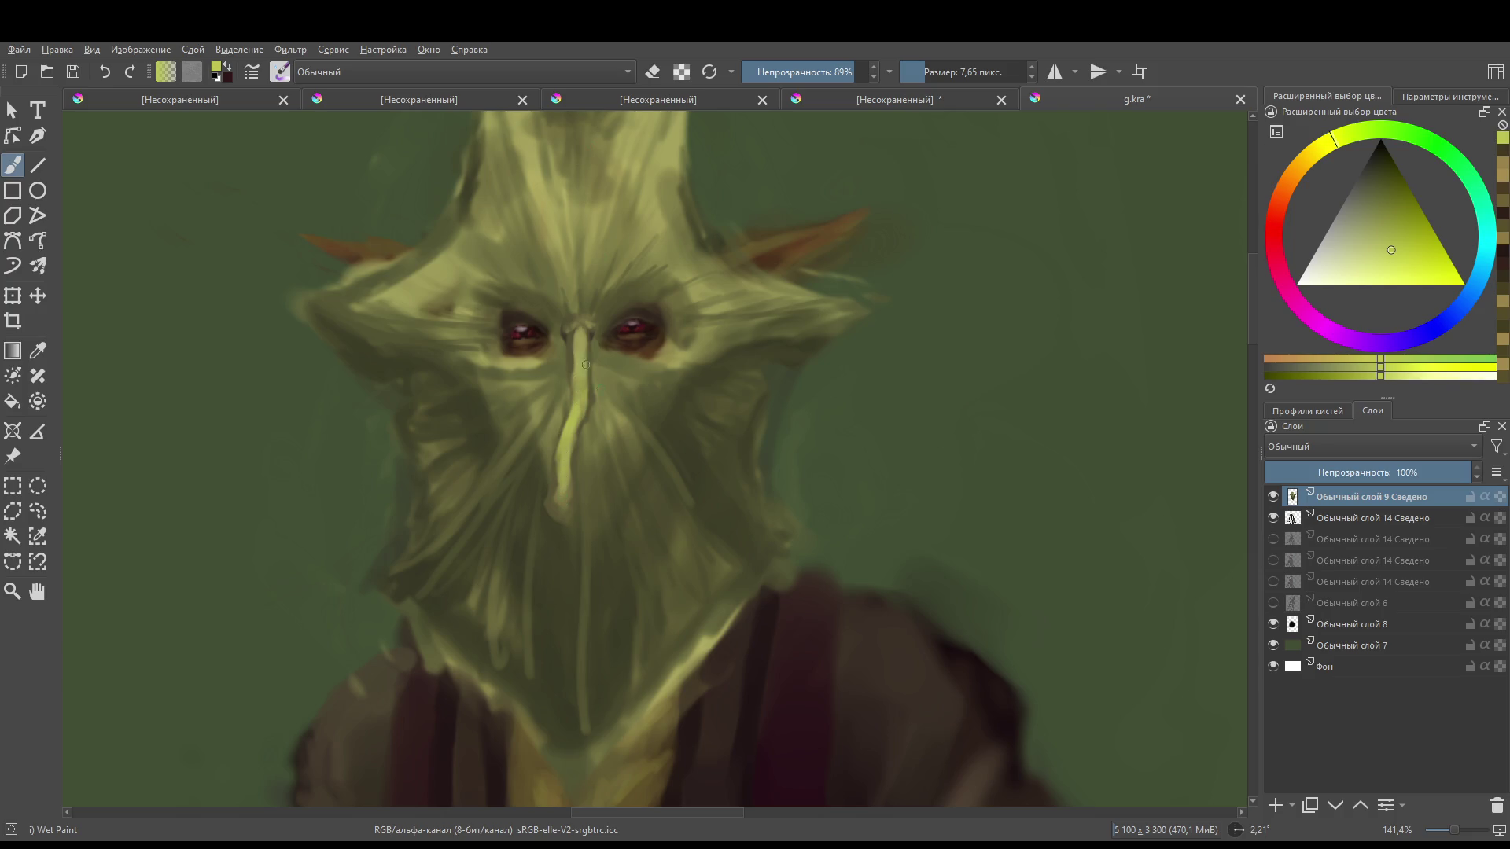
- Add yellow-green highlights across the forehead, both brows, and under the right eye
drag(609, 169, 582, 337)
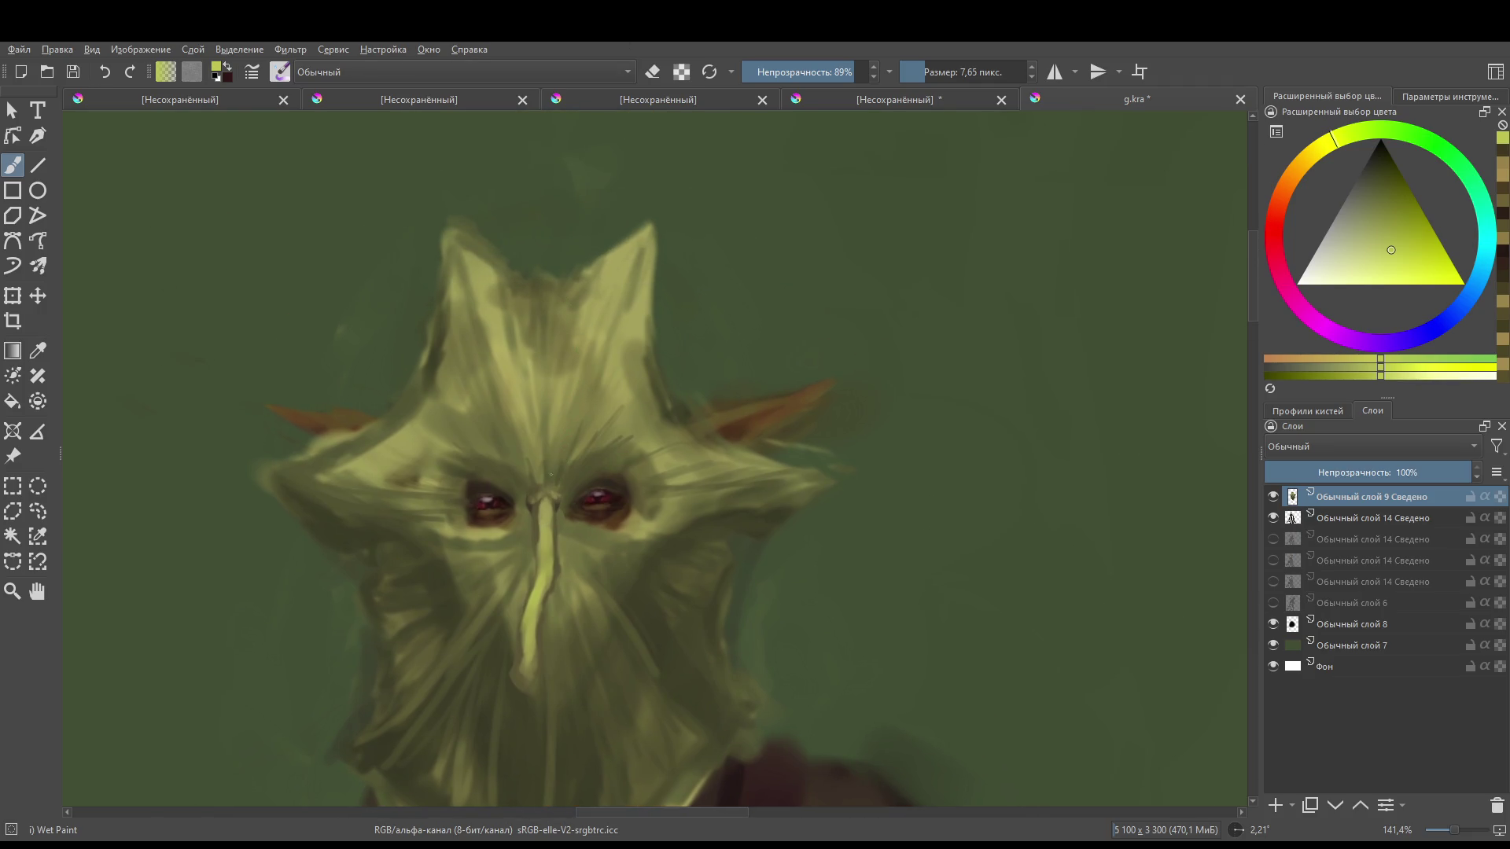
mouse_move(554, 477)
mouse_down()
mouse_move(558, 433)
mouse_move(530, 427)
mouse_move(529, 441)
mouse_up()
mouse_move(560, 492)
mouse_down()
mouse_move(576, 459)
mouse_move(612, 445)
mouse_up()
drag(613, 465, 654, 442)
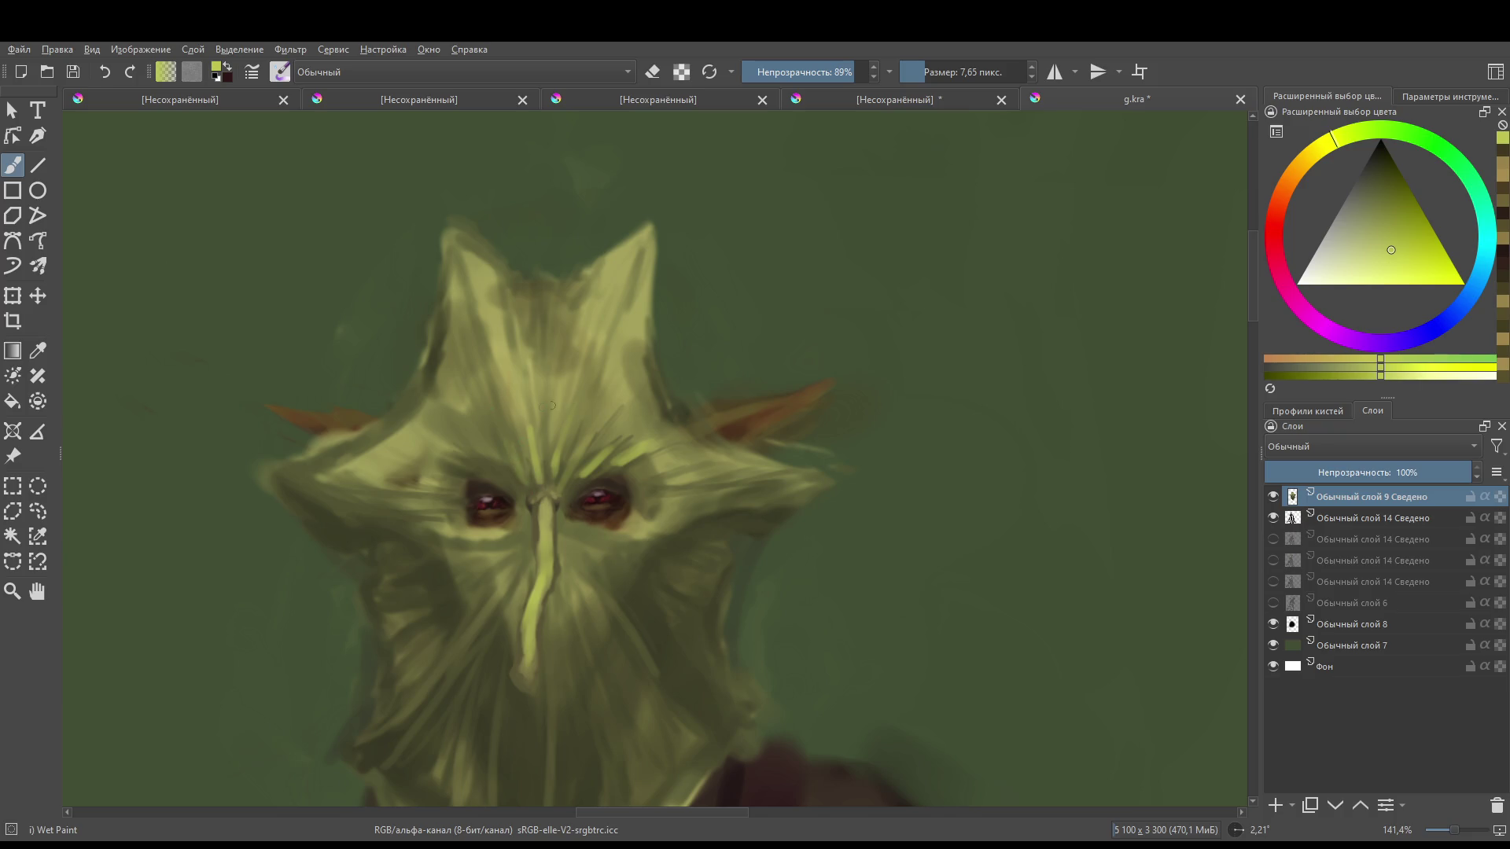
drag(552, 405, 611, 379)
drag(527, 414, 538, 408)
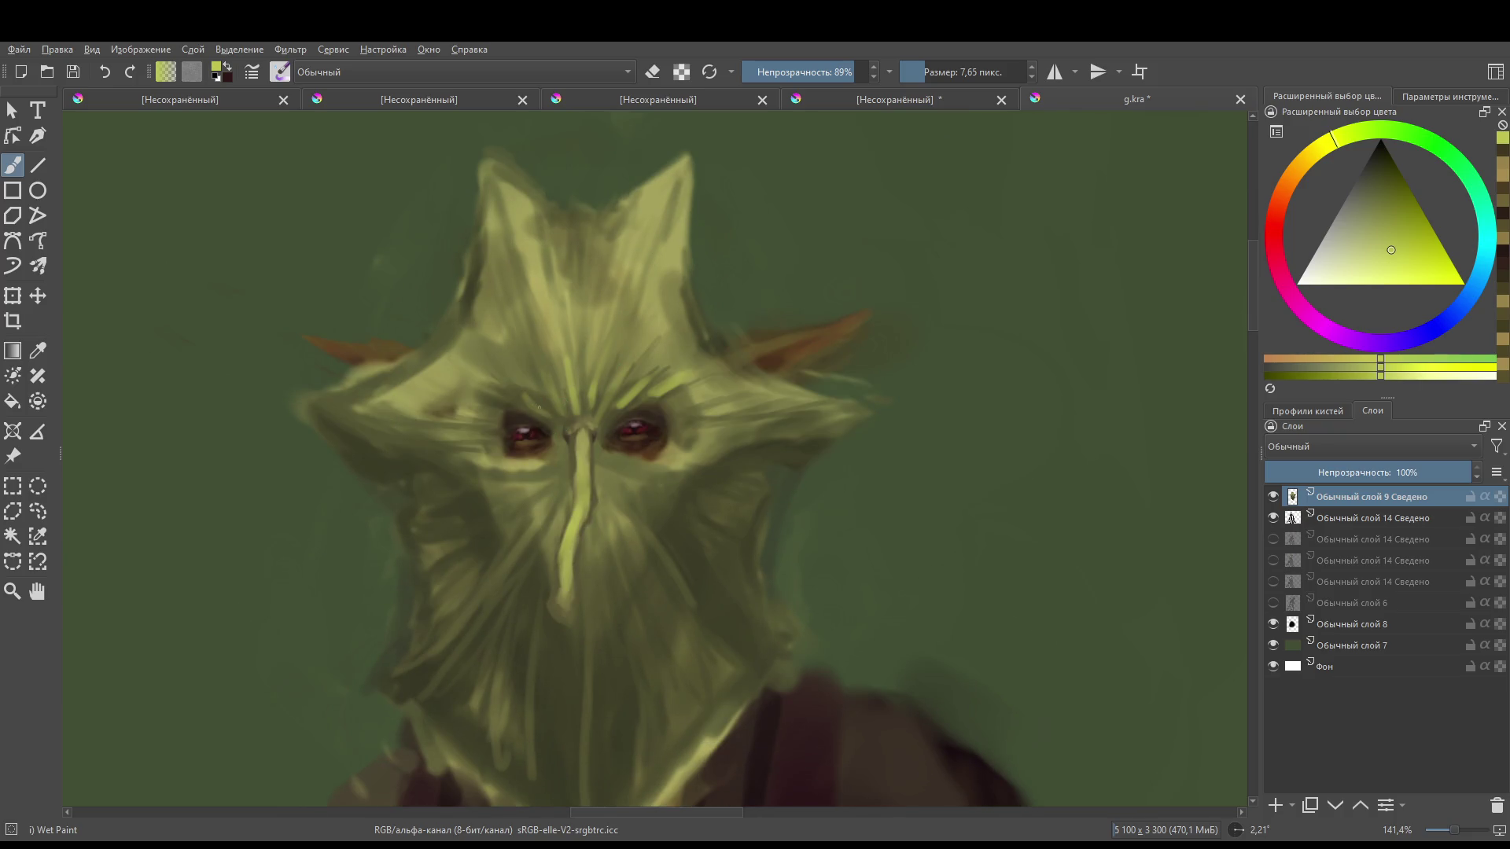
mouse_move(613, 445)
mouse_down()
mouse_move(540, 435)
mouse_move(449, 456)
mouse_move(493, 503)
mouse_up()
mouse_move(554, 442)
mouse_down()
mouse_move(534, 466)
mouse_move(543, 511)
mouse_move(517, 615)
mouse_up()
- Brighten the fur on both sides of the nose with yellow-green strokes
scroll(539, 539, down, 3)
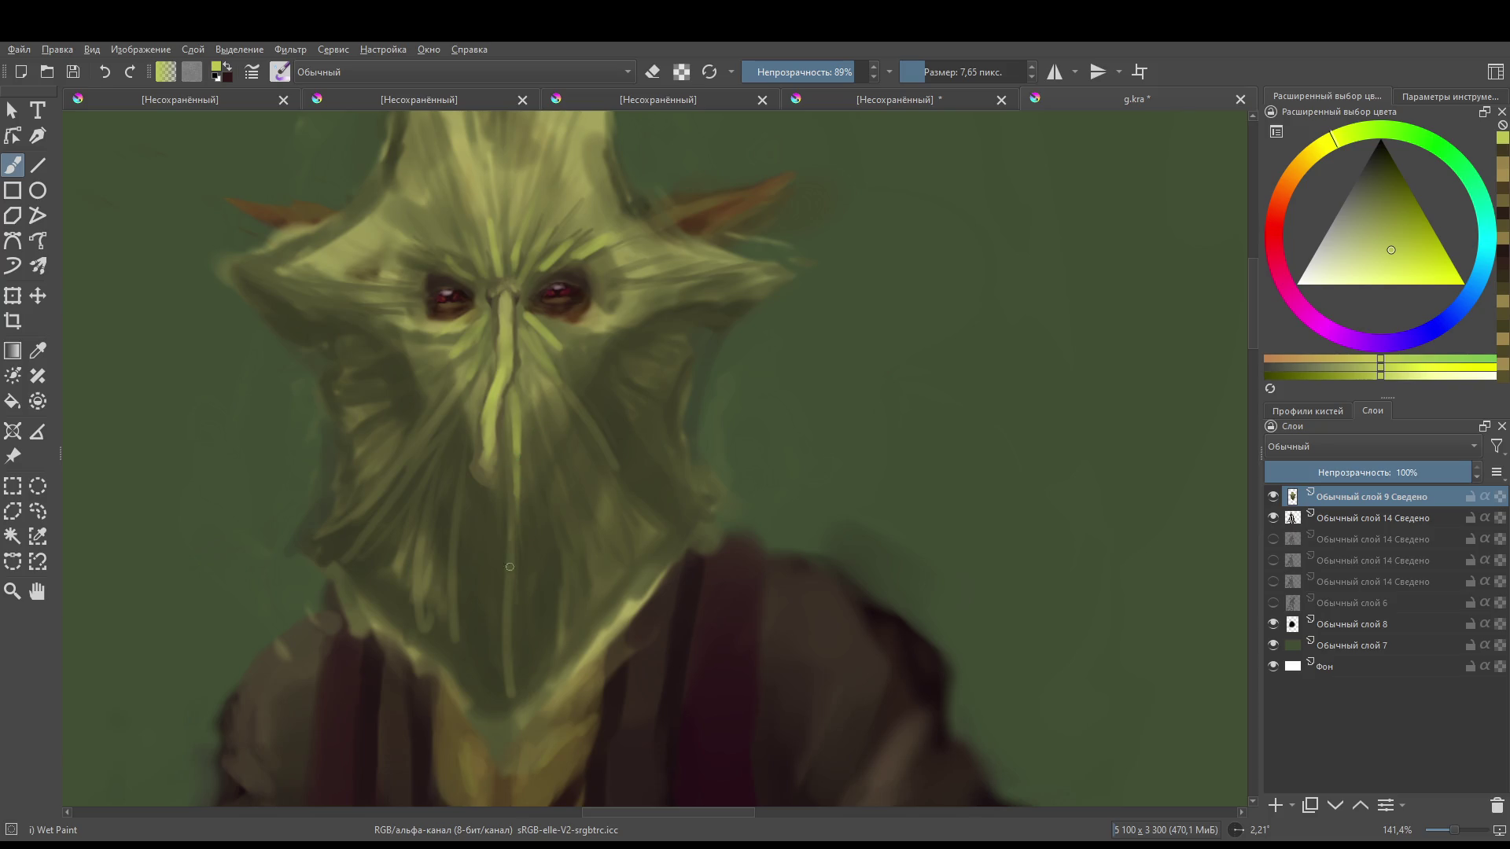
scroll(510, 567, up, 1)
drag(468, 429, 440, 474)
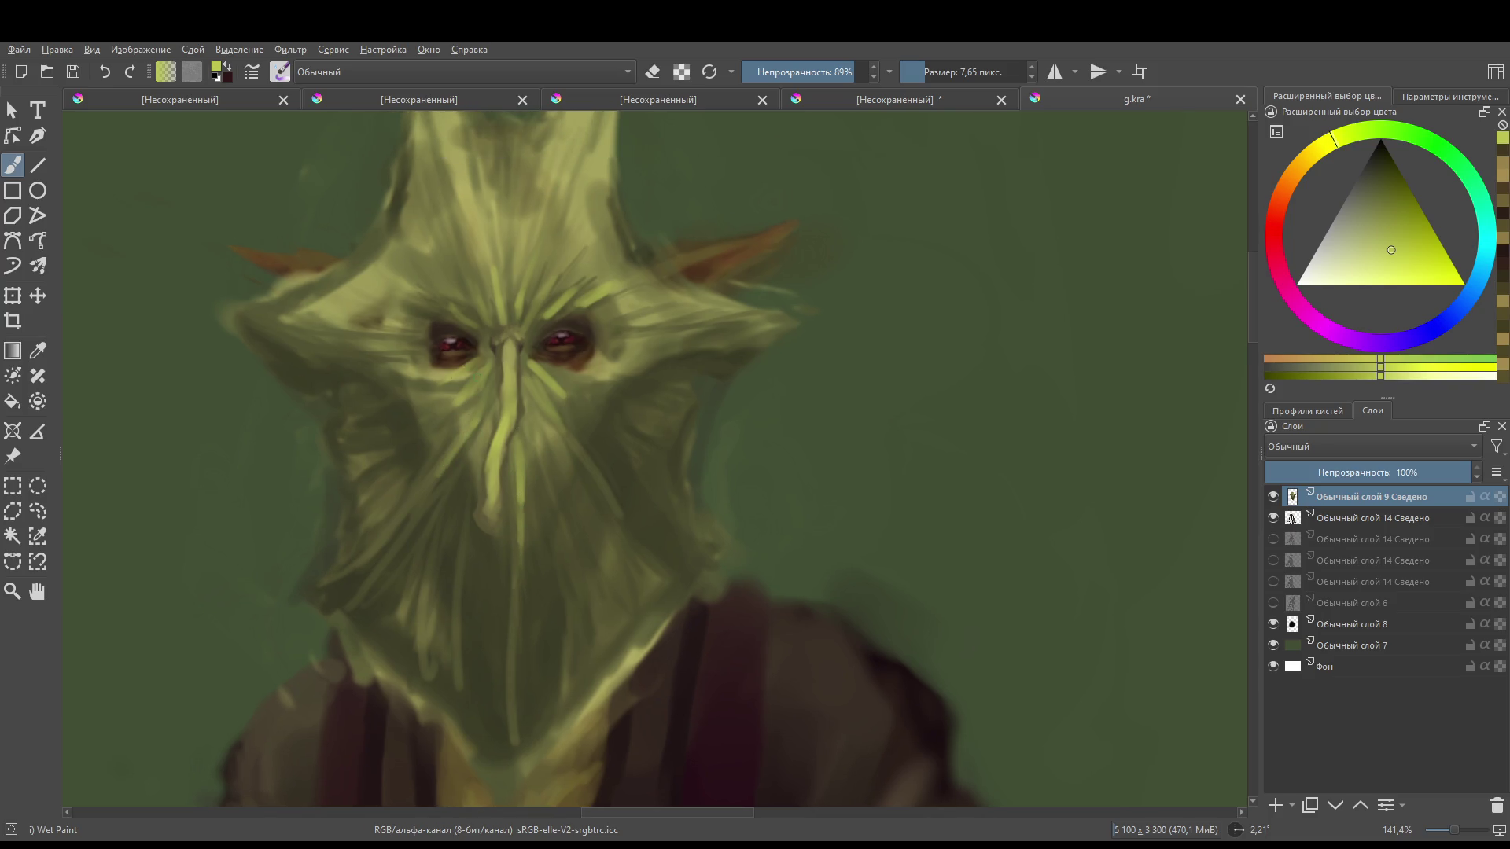
drag(445, 417, 430, 444)
drag(580, 404, 595, 432)
scroll(640, 516, down, 5)
scroll(611, 399, up, 5)
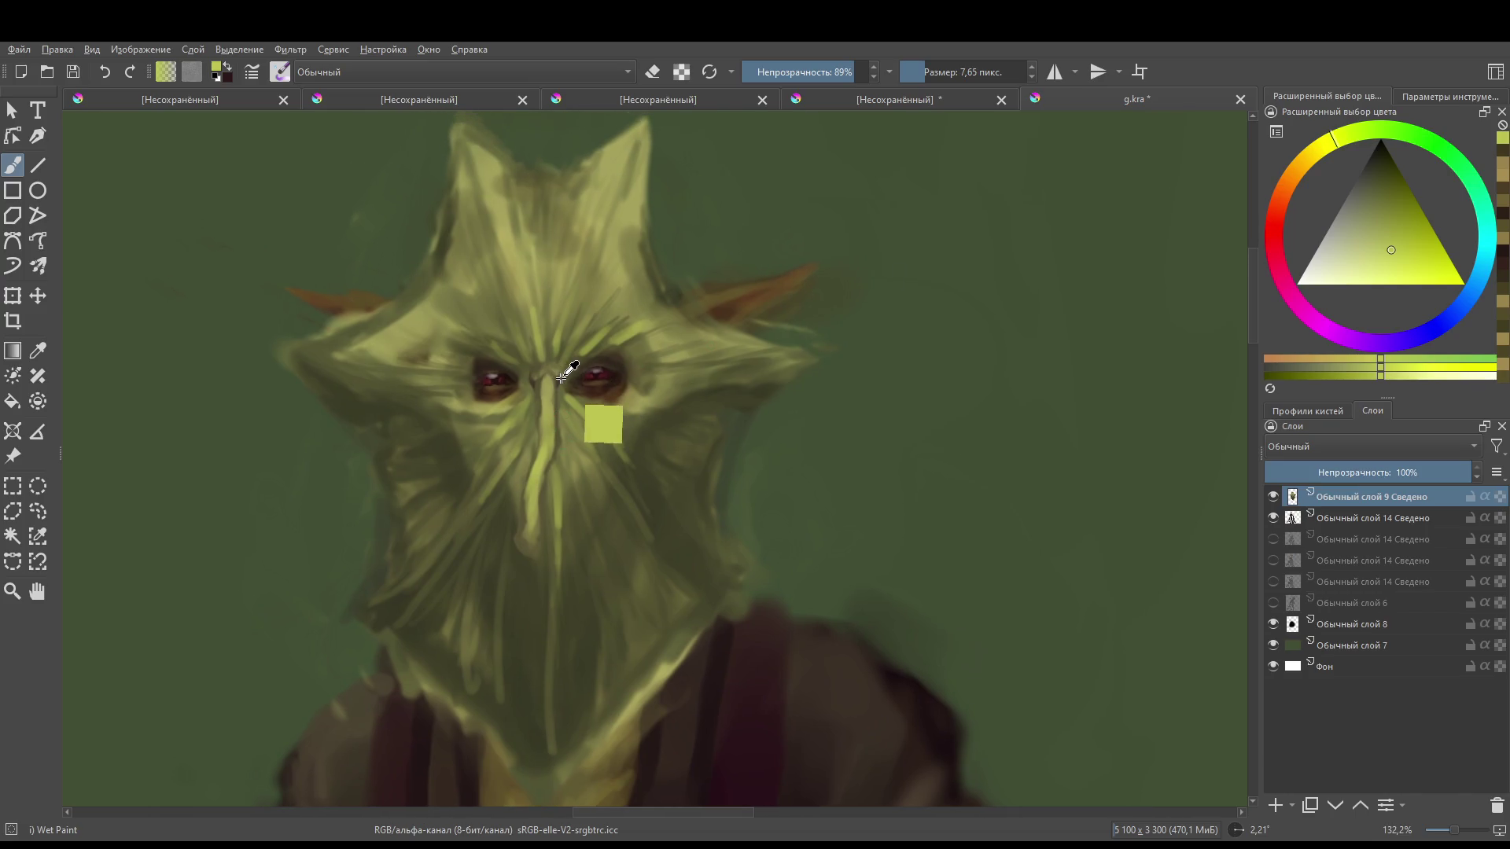
- Try a dark orange-brown nose line, undo it, and add a new empty layer on top
ctrl+click(557, 434)
drag(556, 467, 552, 493)
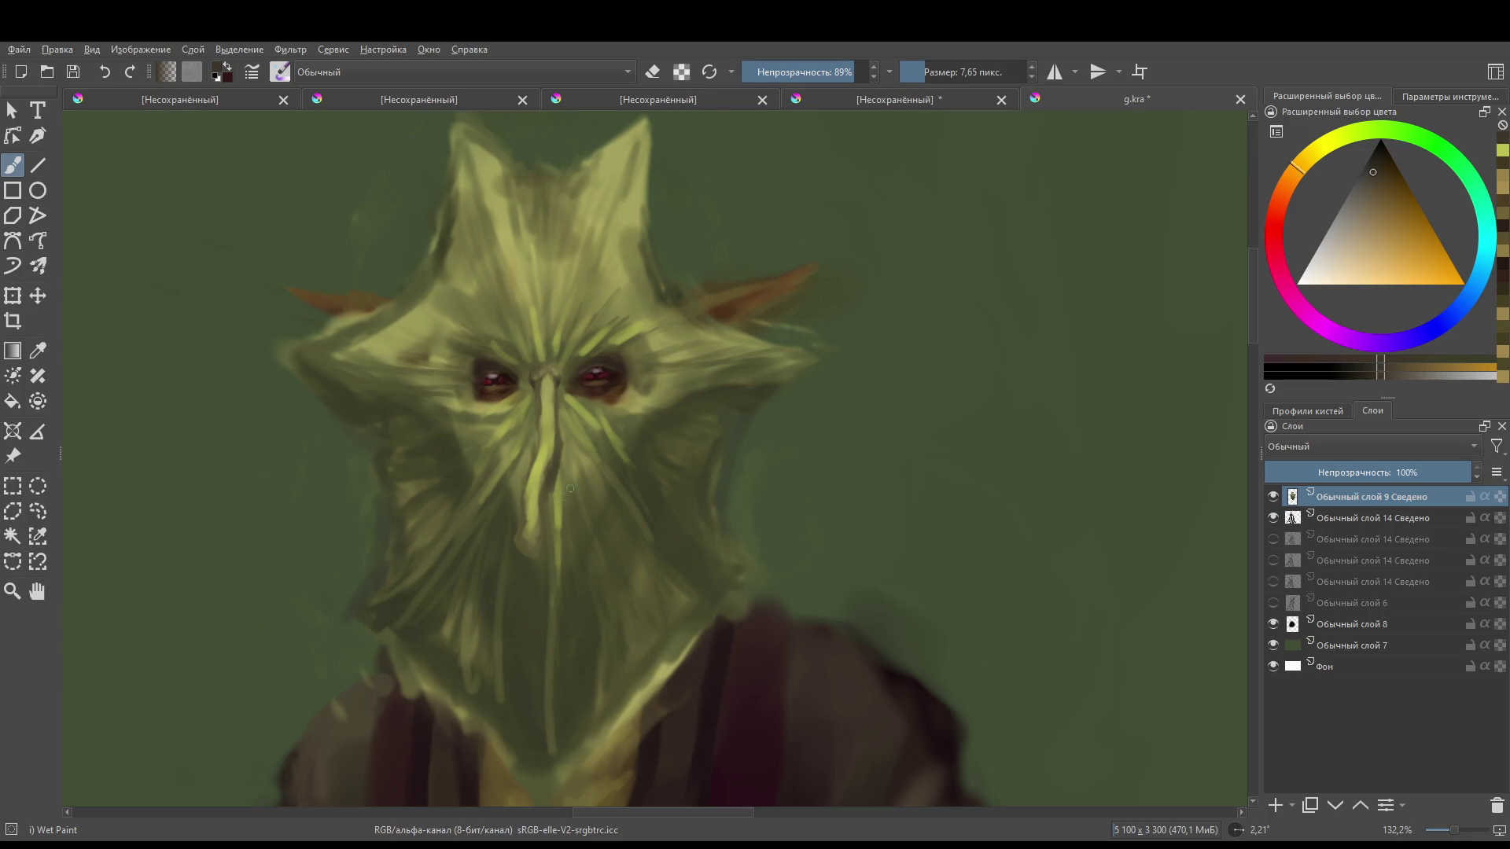
key(ctrl+z)
click(1275, 803)
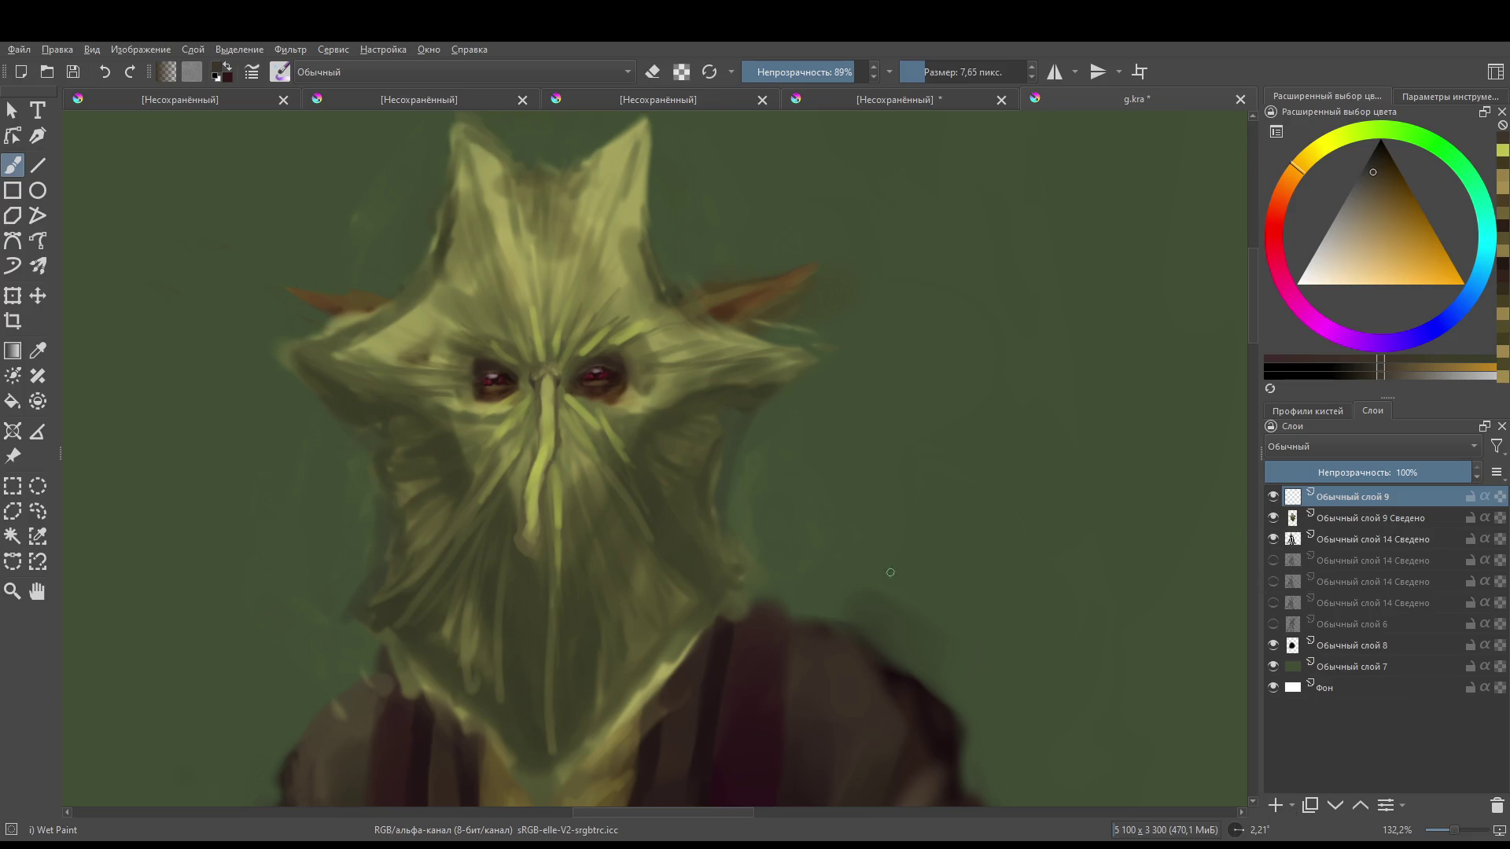
- Paint a dark line down the nose to the lip on the new layer
drag(558, 383, 550, 474)
mouse_move(557, 379)
mouse_down()
mouse_move(540, 565)
mouse_move(526, 566)
mouse_move(539, 571)
mouse_move(559, 421)
mouse_up()
drag(556, 472, 547, 559)
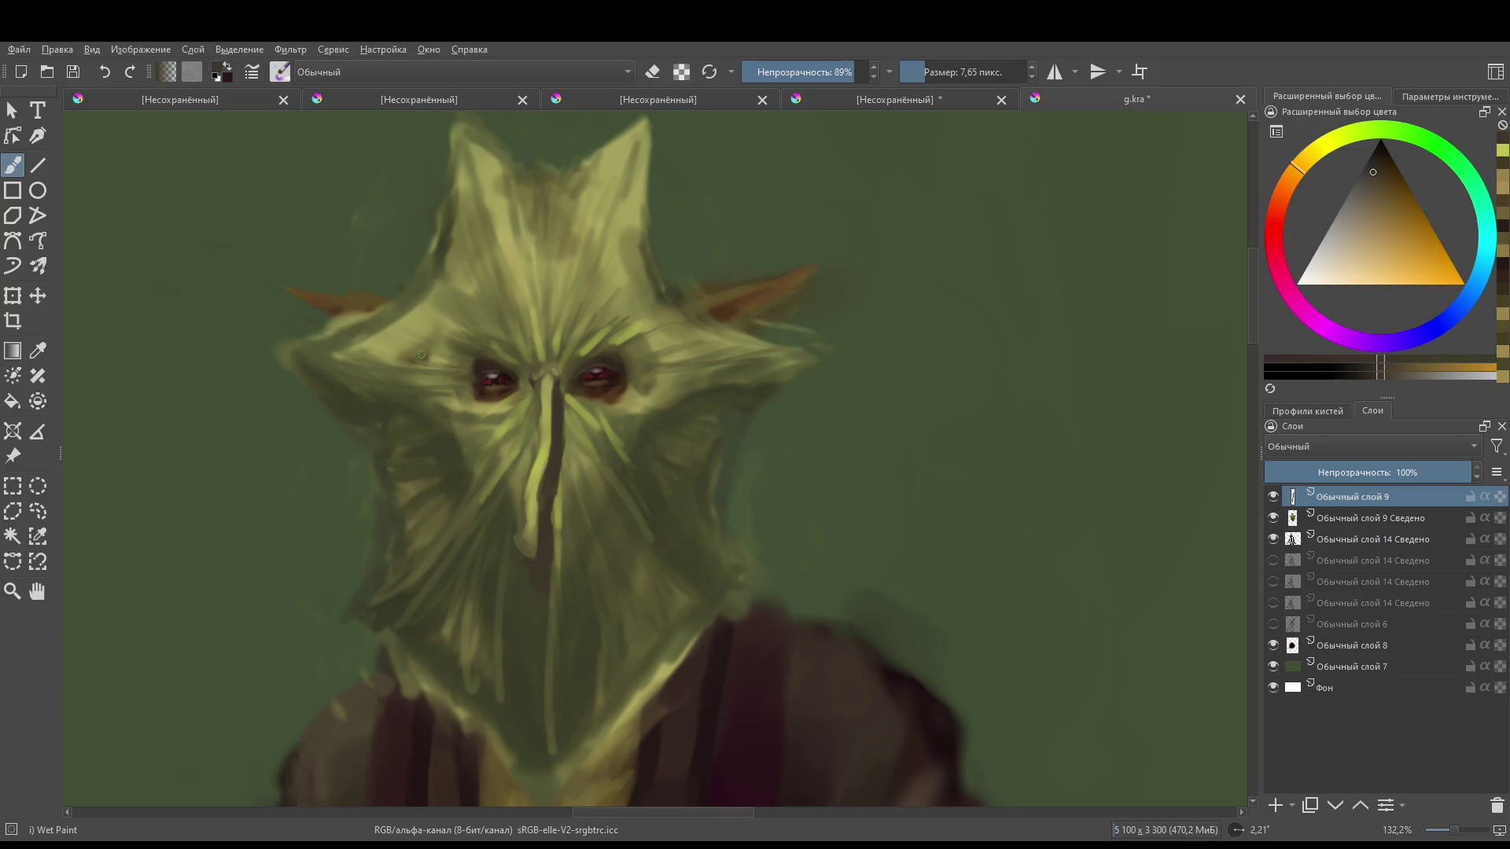
- Set the nose-line layer to 48% opacity with Multiply blending
mouse_move(1360, 476)
mouse_down()
mouse_move(1343, 474)
mouse_move(1368, 468)
mouse_up()
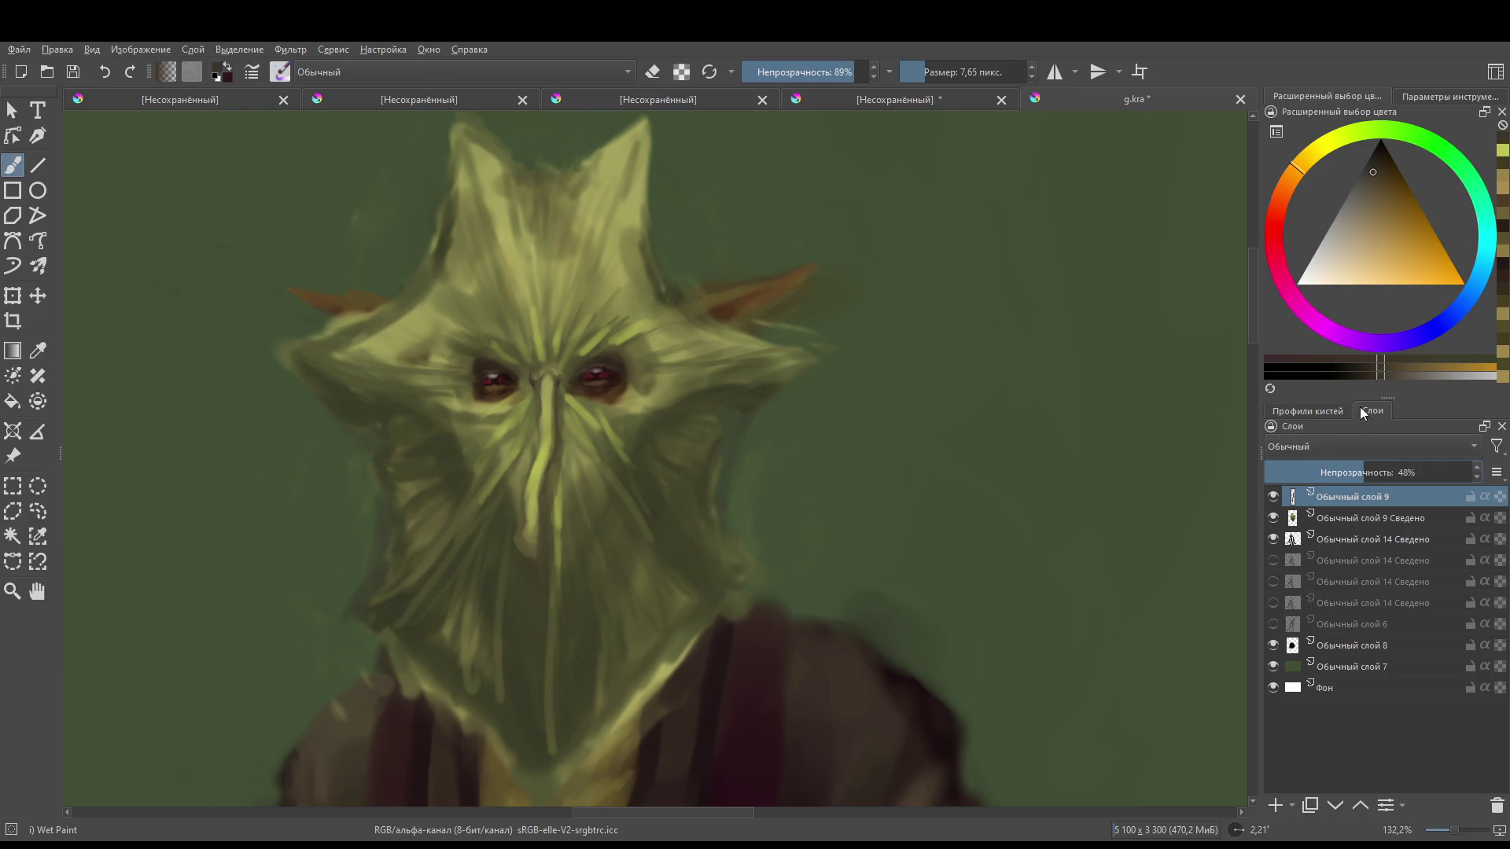
scroll(1332, 452, down, 2)
scroll(1332, 452, down, 1)
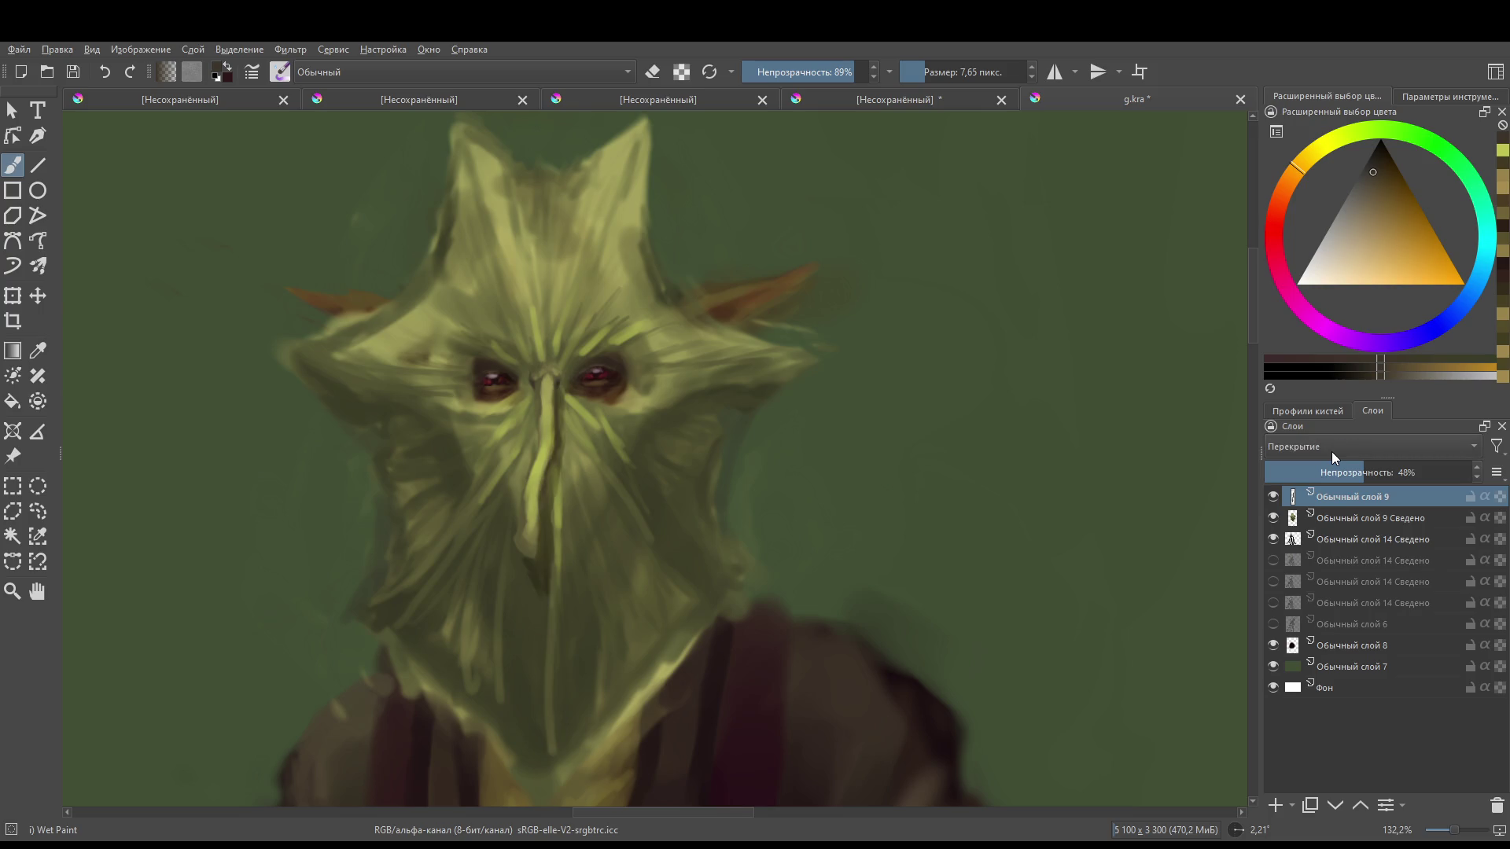
scroll(1332, 451, down, 3)
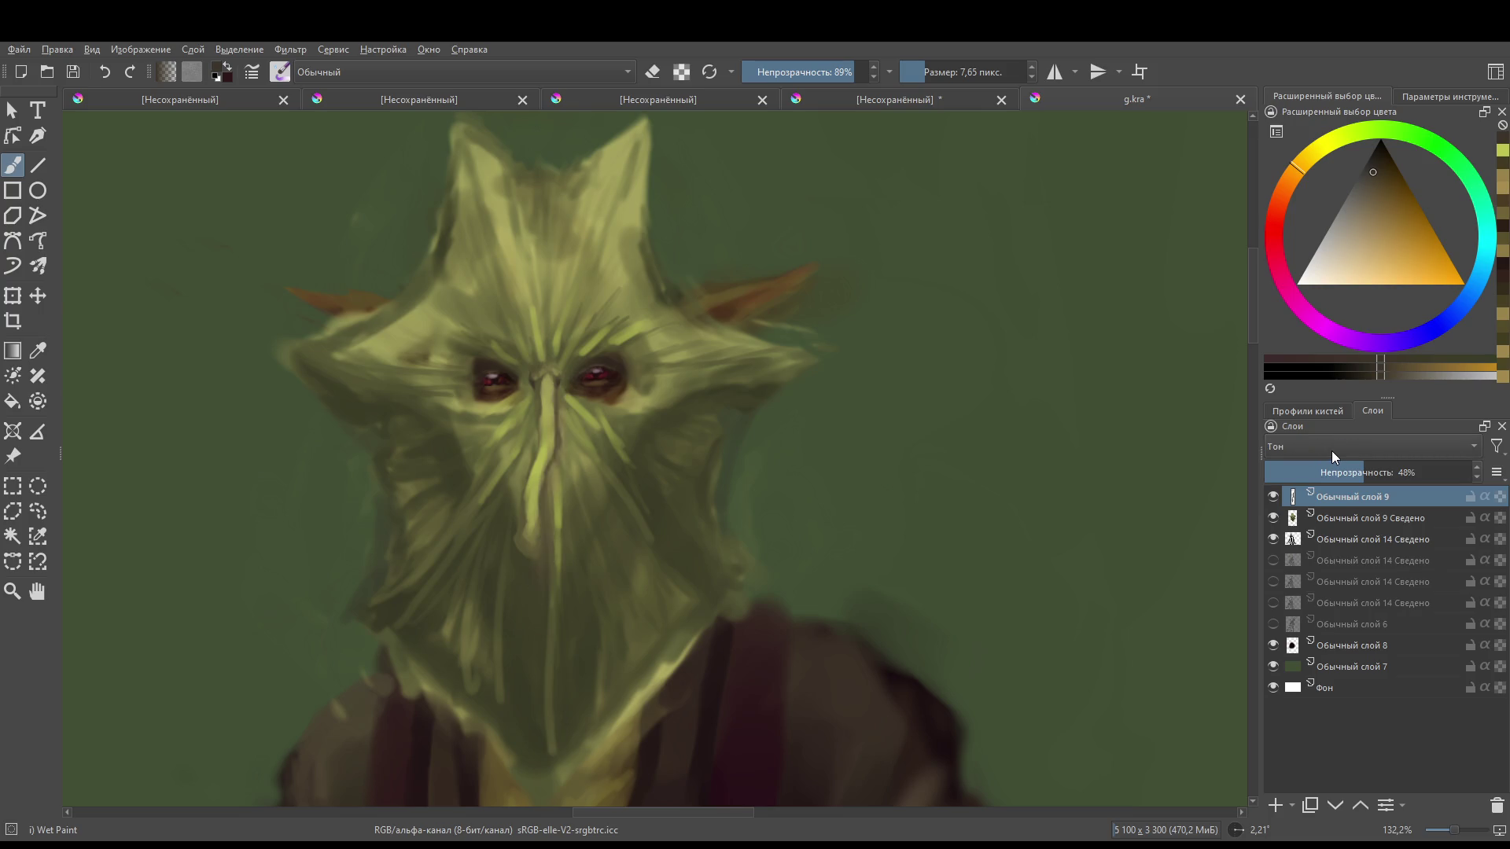
scroll(1332, 446, up, 5)
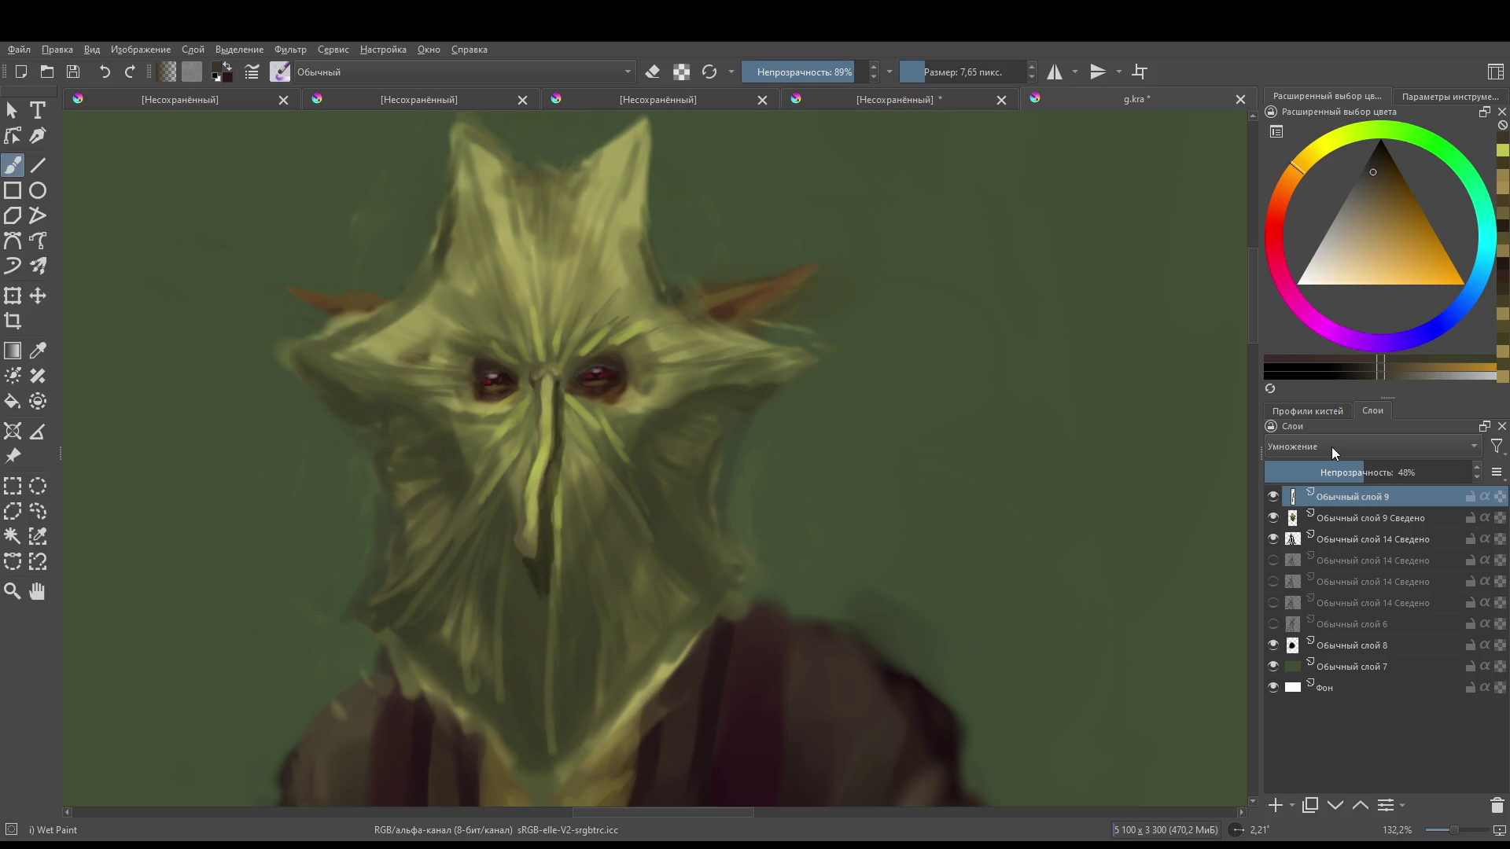
scroll(1332, 447, down, 1)
scroll(1332, 446, up, 1)
- Sample the yellow-green, enlarge the brush to about 23 px, and darken around the nose tip
ctrl+click(506, 529)
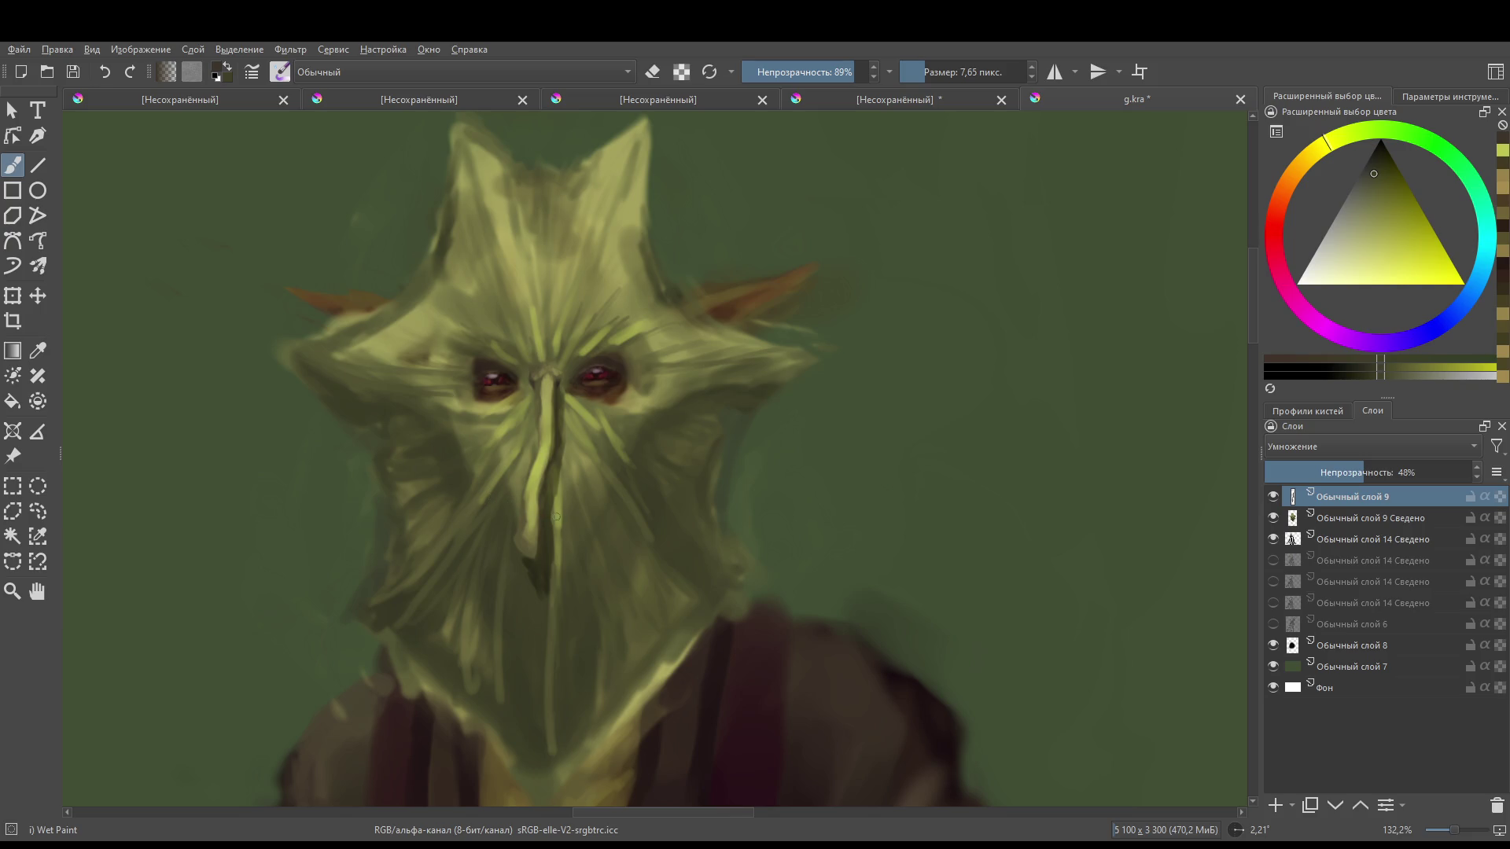
drag(561, 509, 567, 519)
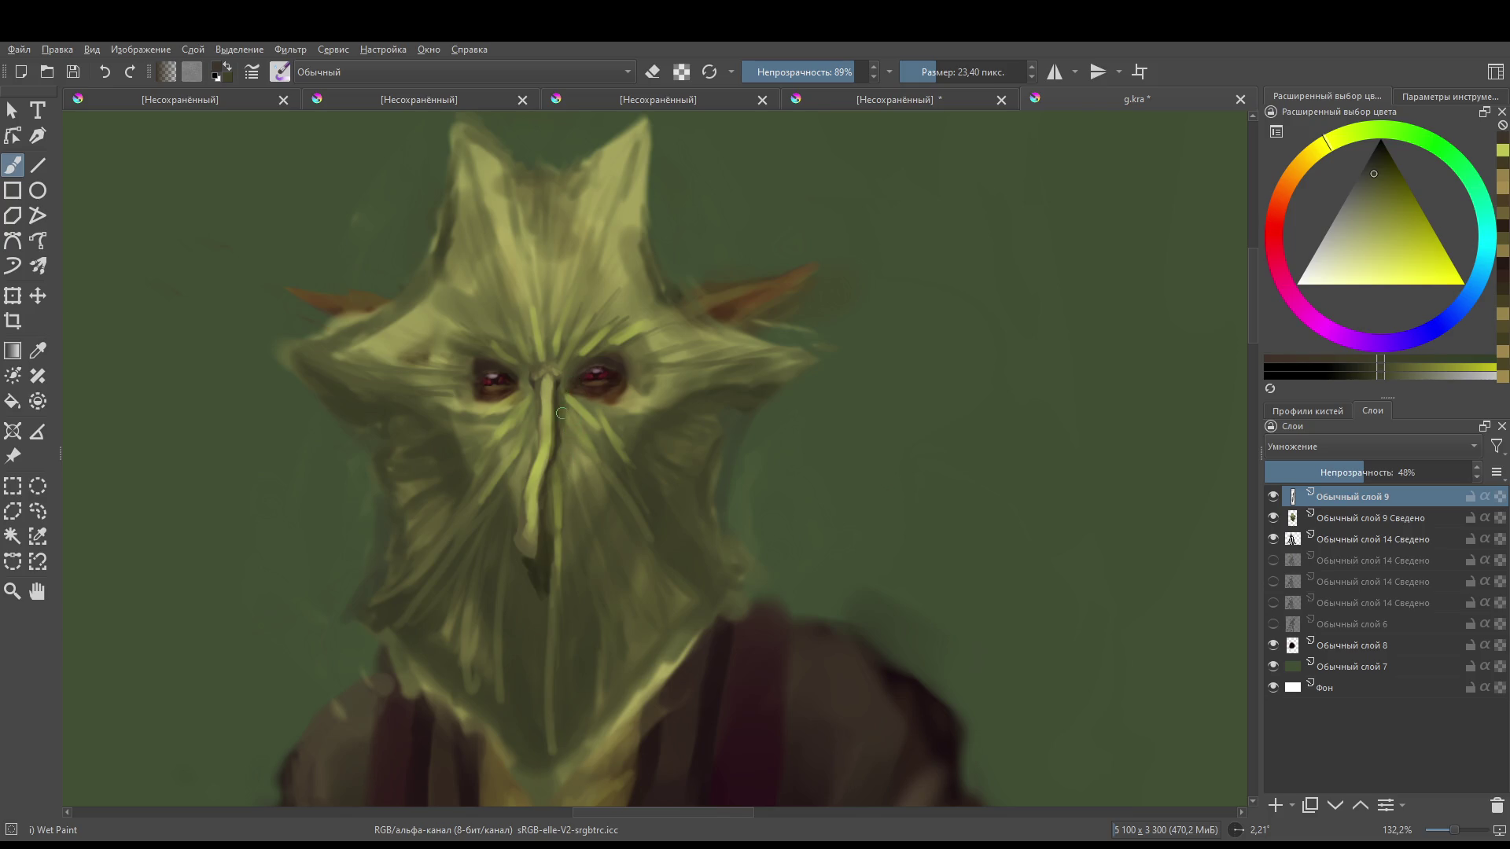
drag(534, 588, 520, 576)
scroll(535, 352, down, 5)
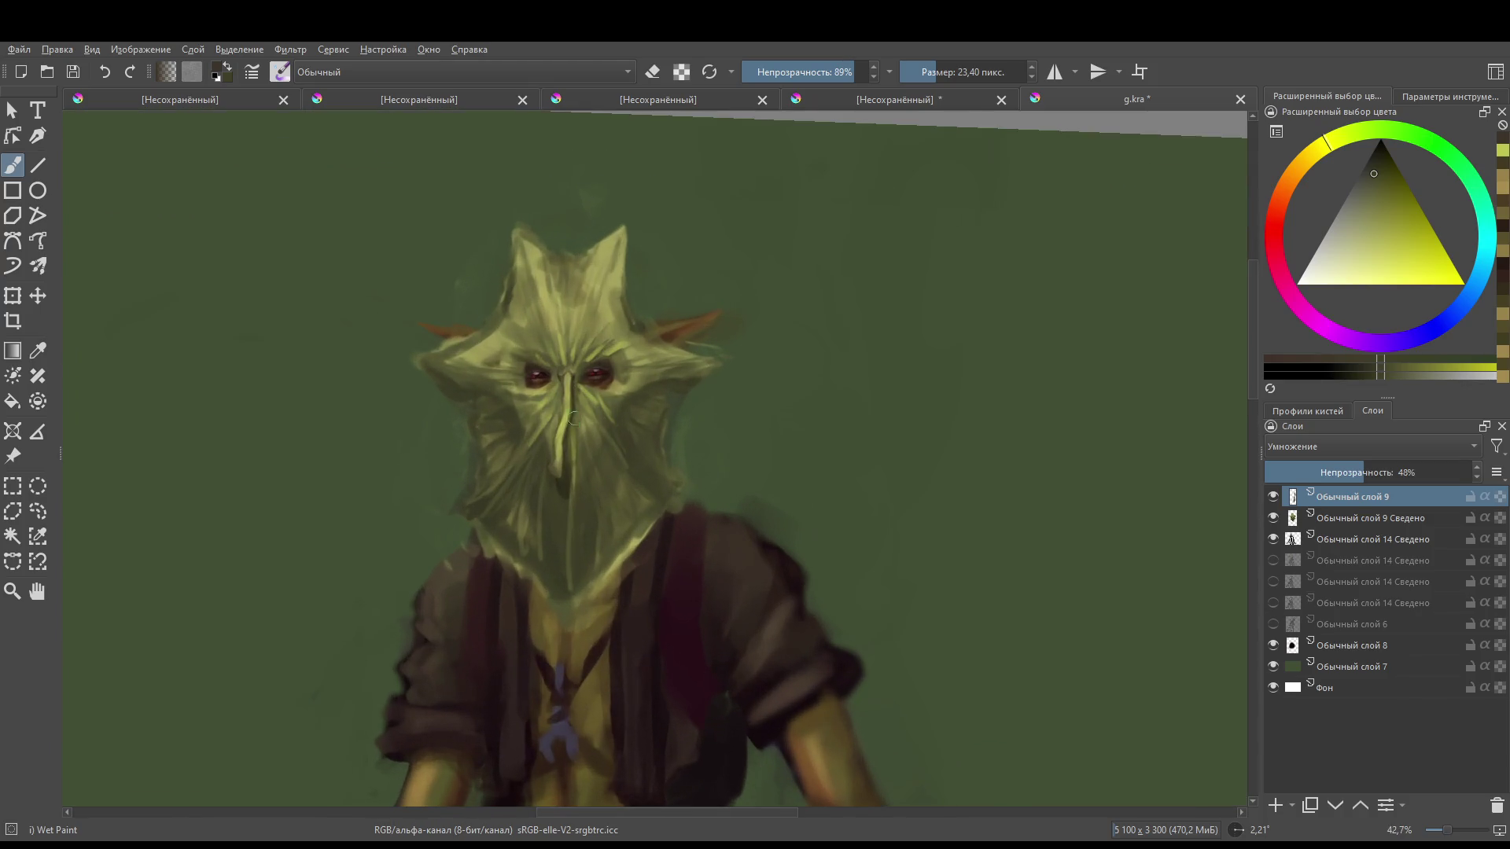
scroll(563, 522, up, 1)
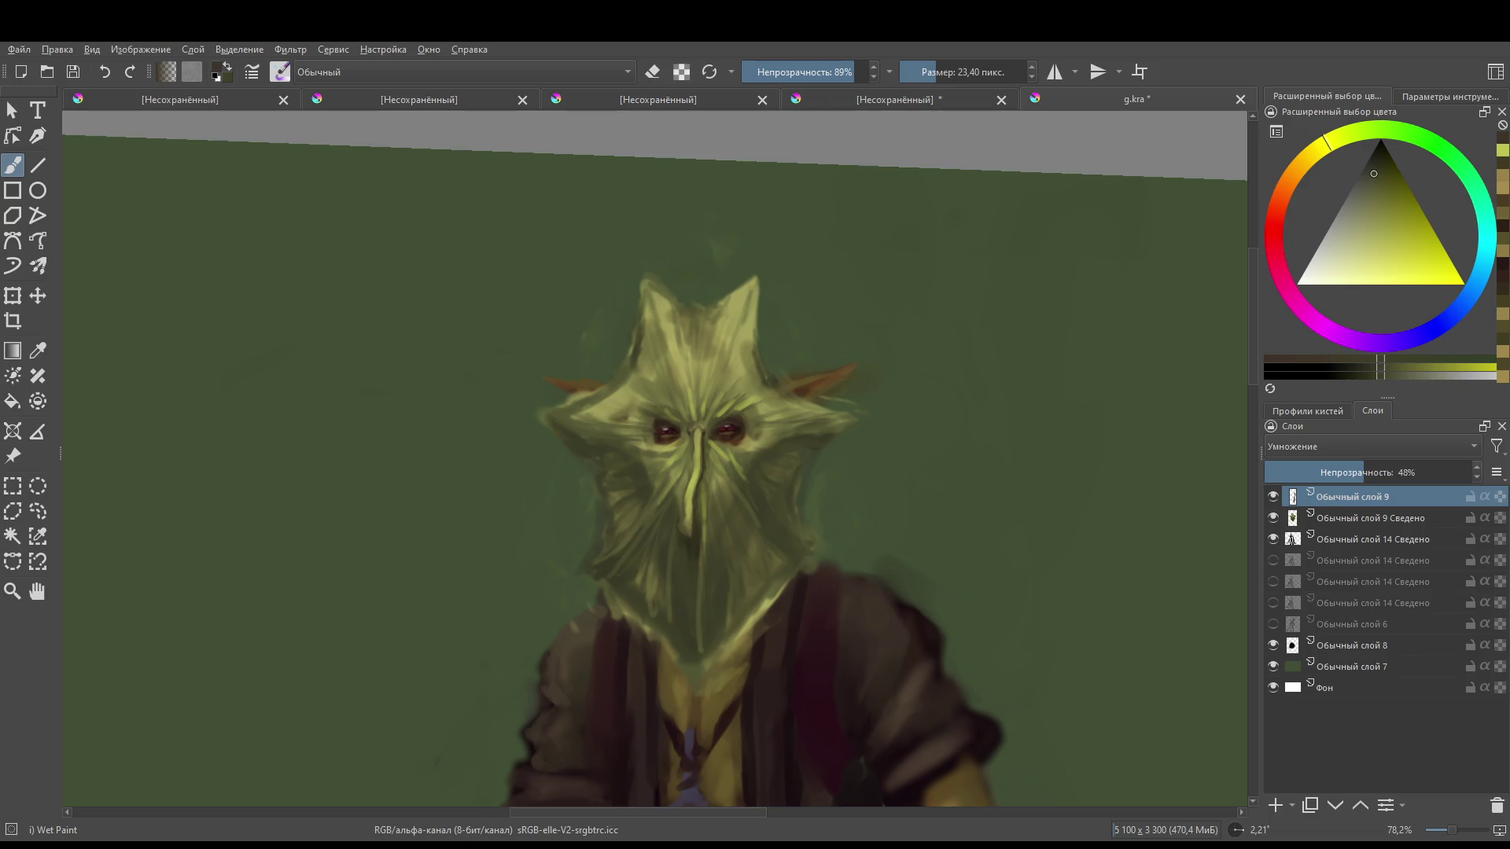
- Shrink the brush, add a small stroke beside the right eye, and also select the layer below
drag(654, 472, 685, 507)
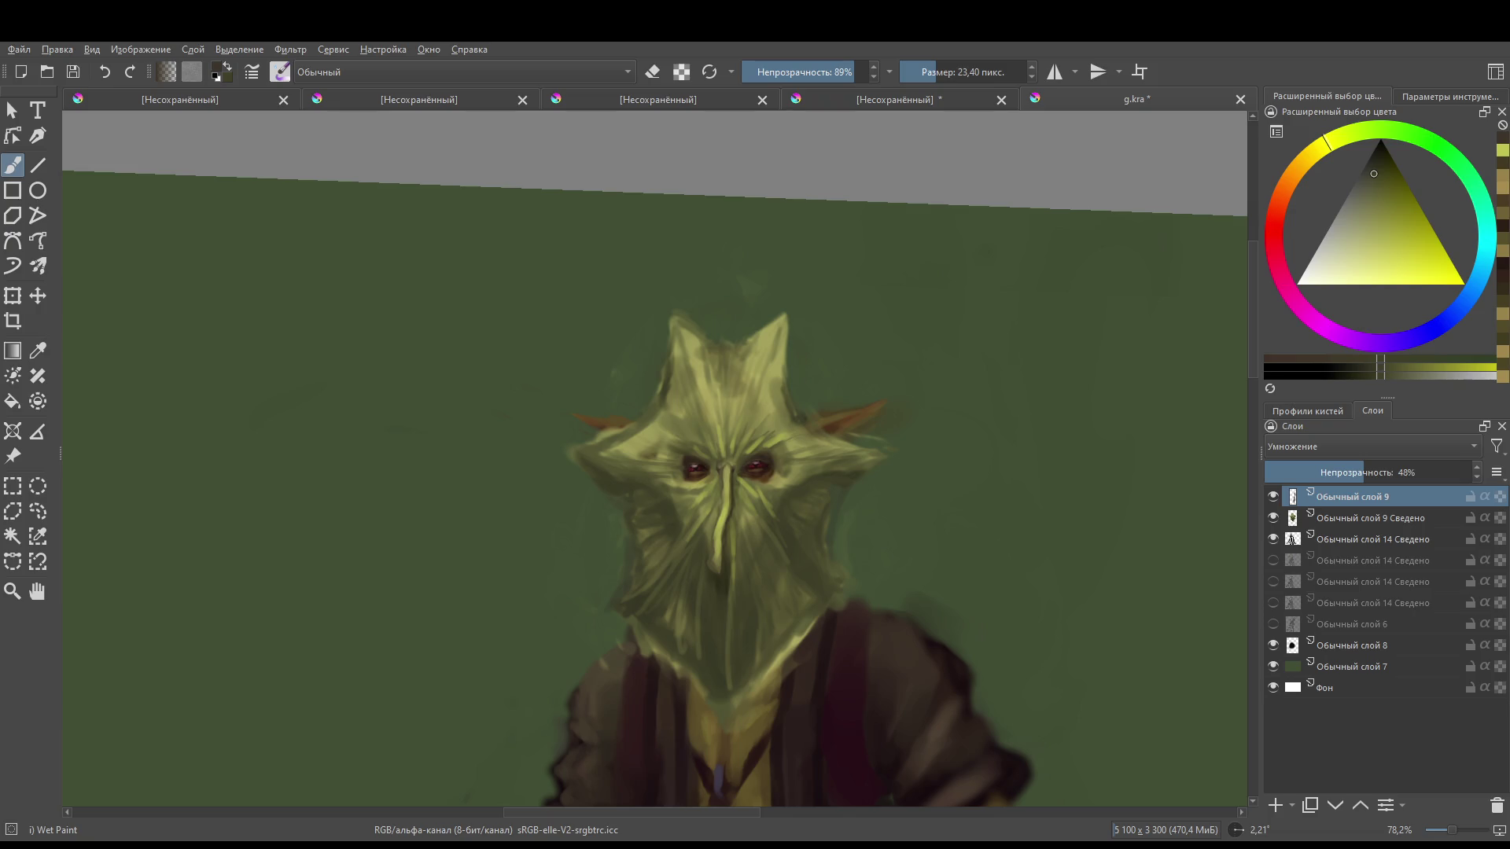
scroll(897, 458, up, 5)
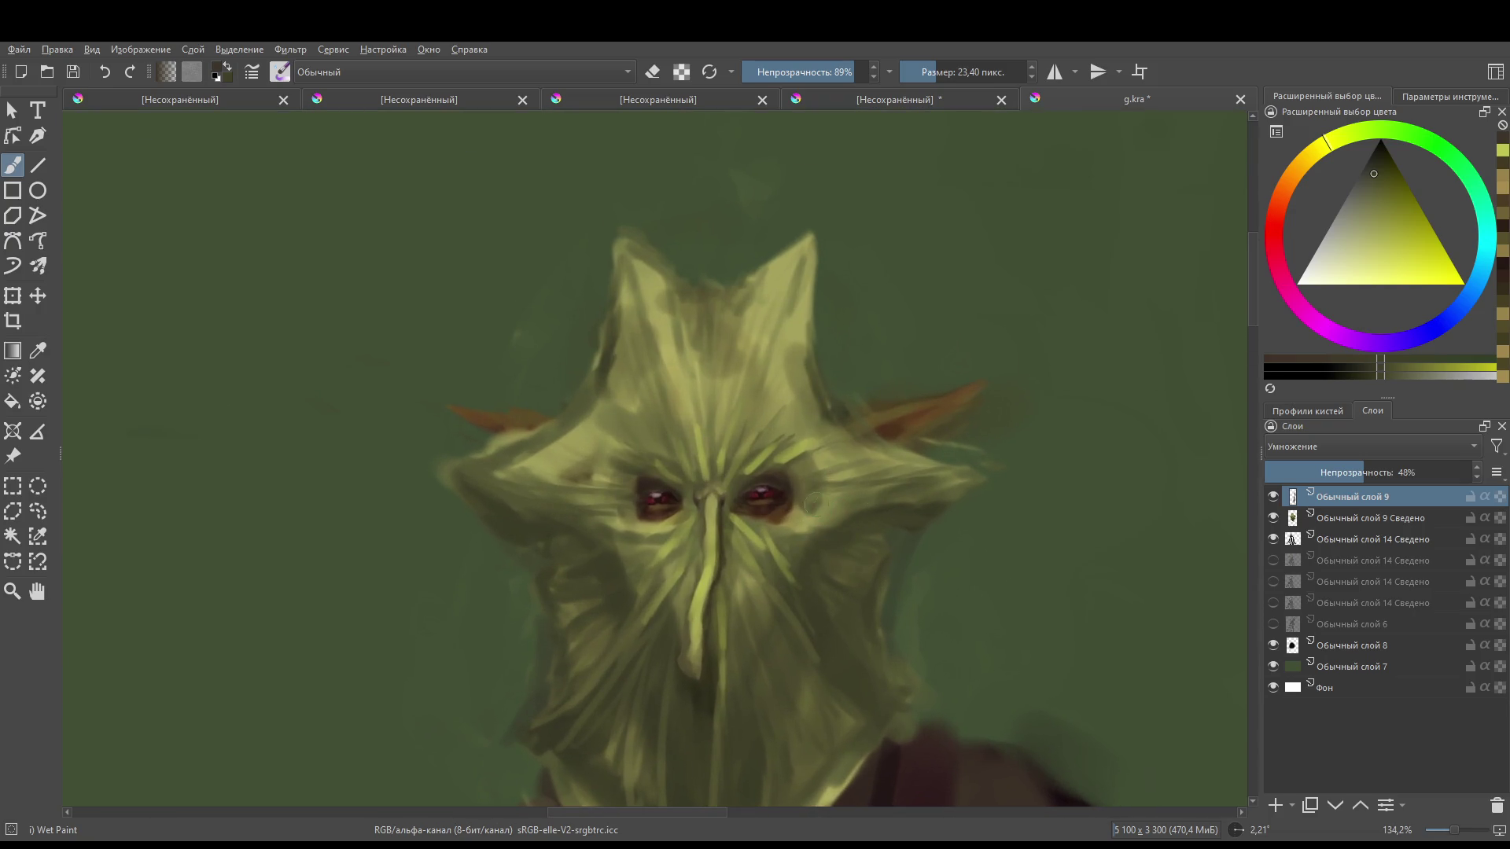
key(bracketleft)
key(bracketleft)
key(bracketleft)
mouse_move(809, 515)
mouse_down()
mouse_move(784, 524)
mouse_move(826, 504)
mouse_up()
ctrl+click(1323, 520)
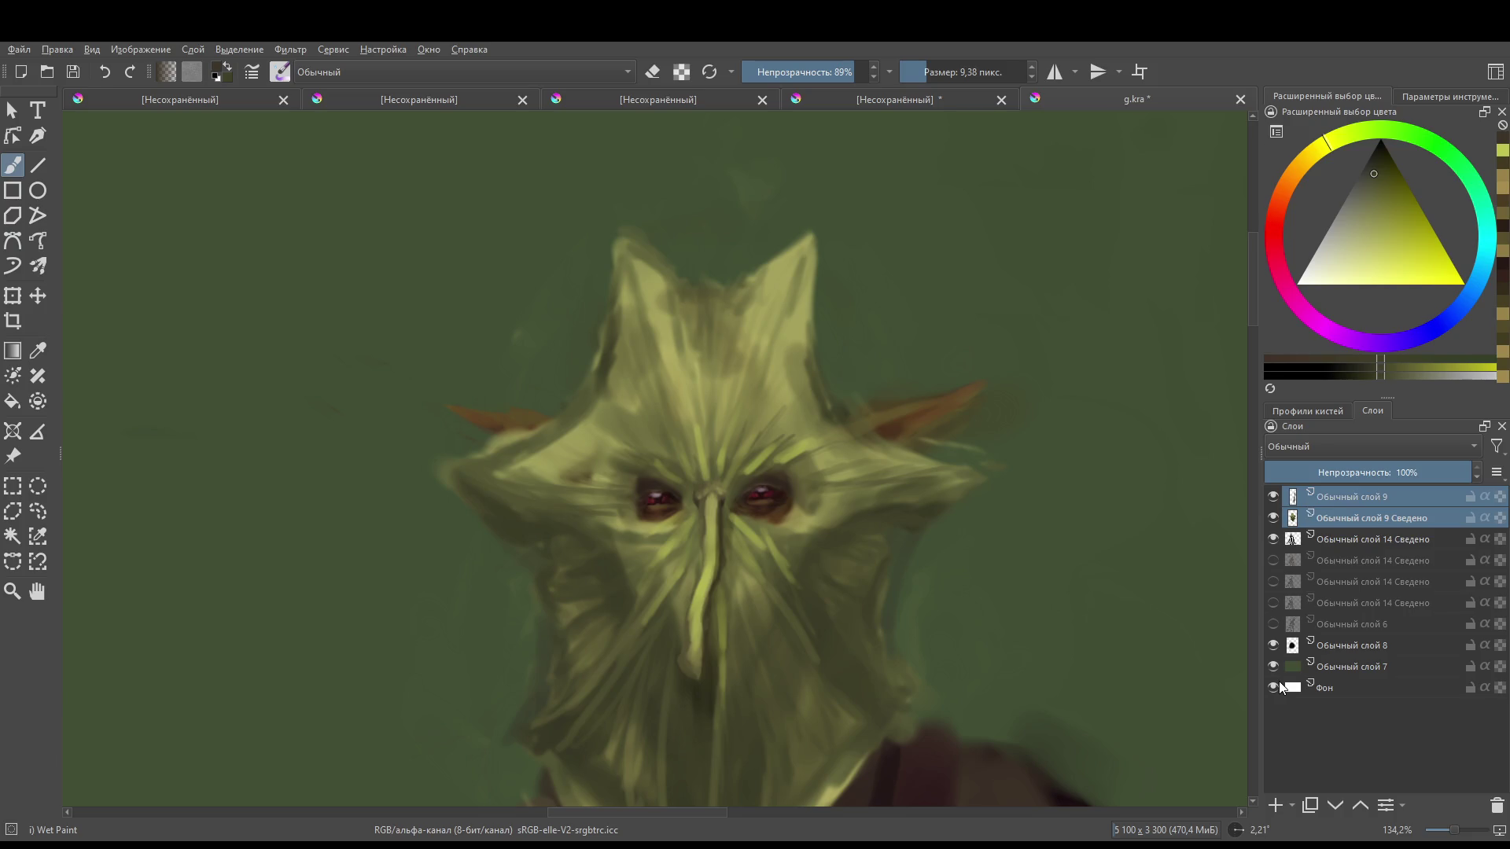
- Merge the nose-line layer into the layer below with Ctrl+E
key(ctrl+e)
scroll(773, 518, down, 4)
scroll(772, 518, up, 2)
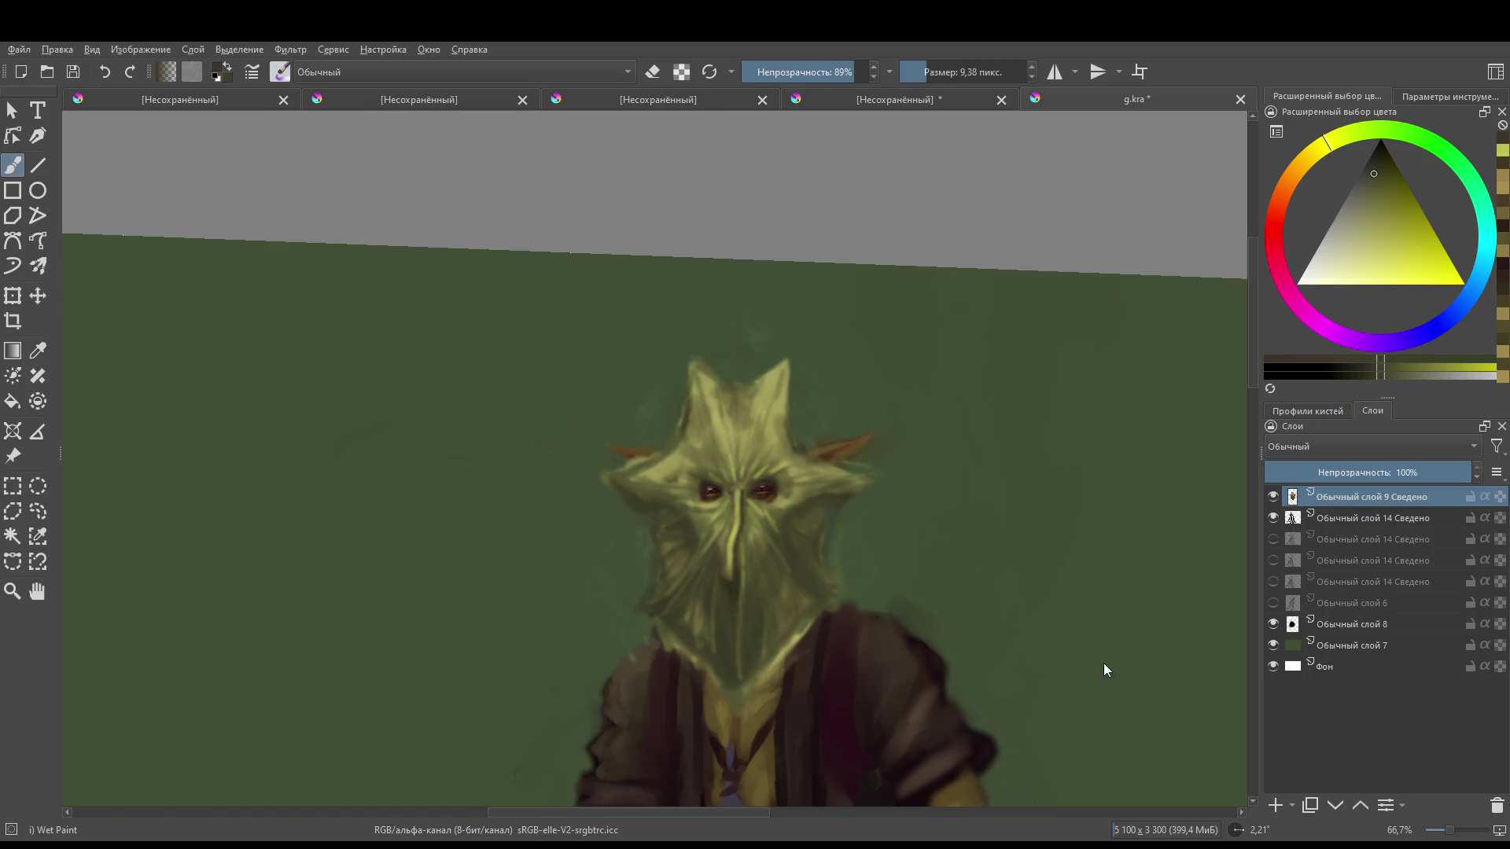
scroll(1151, 724, down, 2)
scroll(822, 504, up, 3)
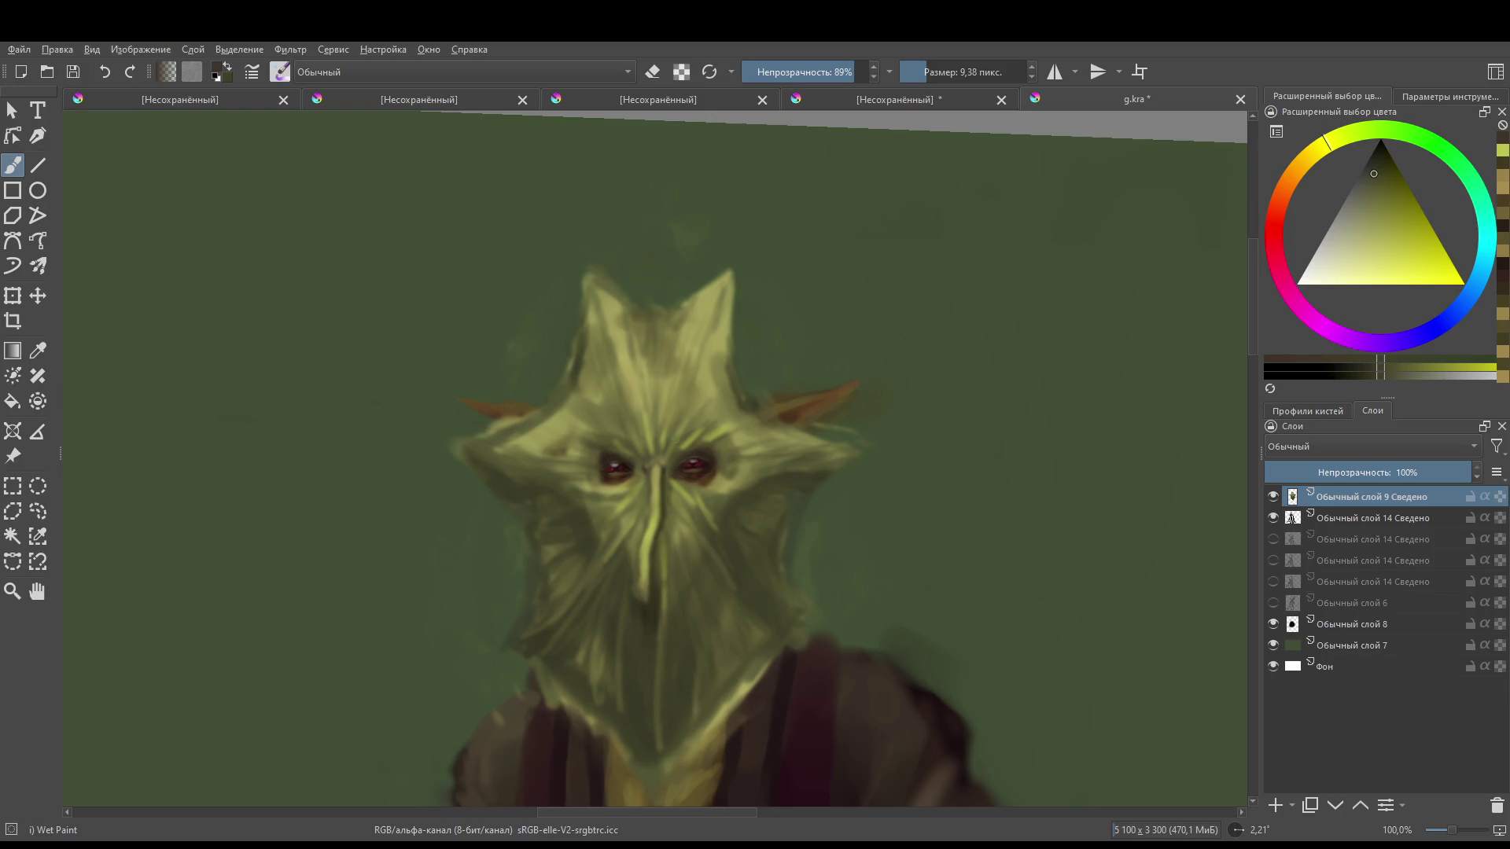
- Enlarge the brush, sample olive-yellow from the face, and brighten the left cheek
mouse_move(629, 385)
mouse_down()
mouse_move(622, 442)
mouse_move(655, 467)
mouse_up()
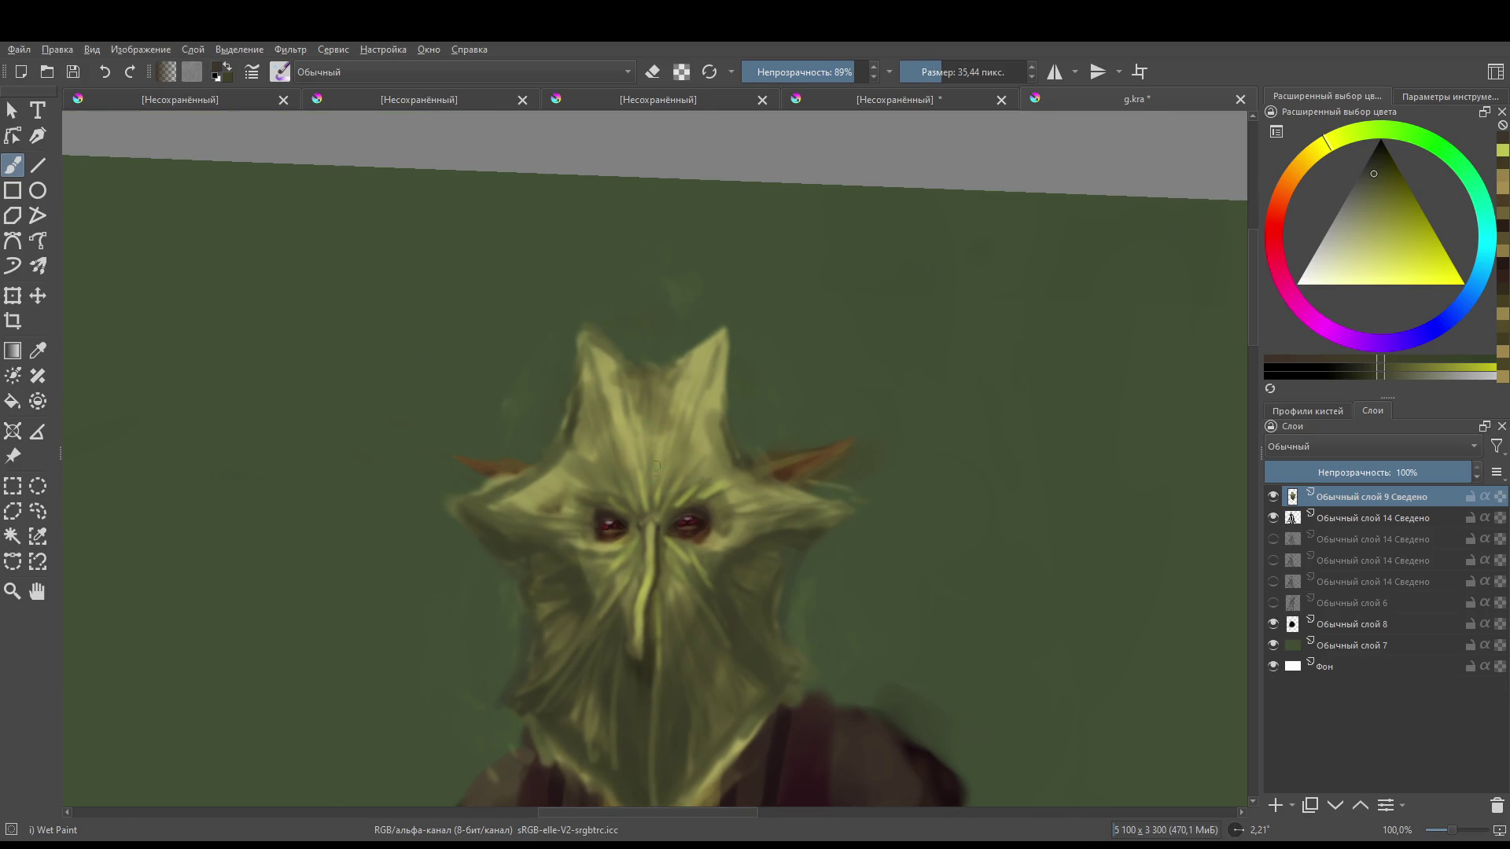
drag(681, 375, 698, 393)
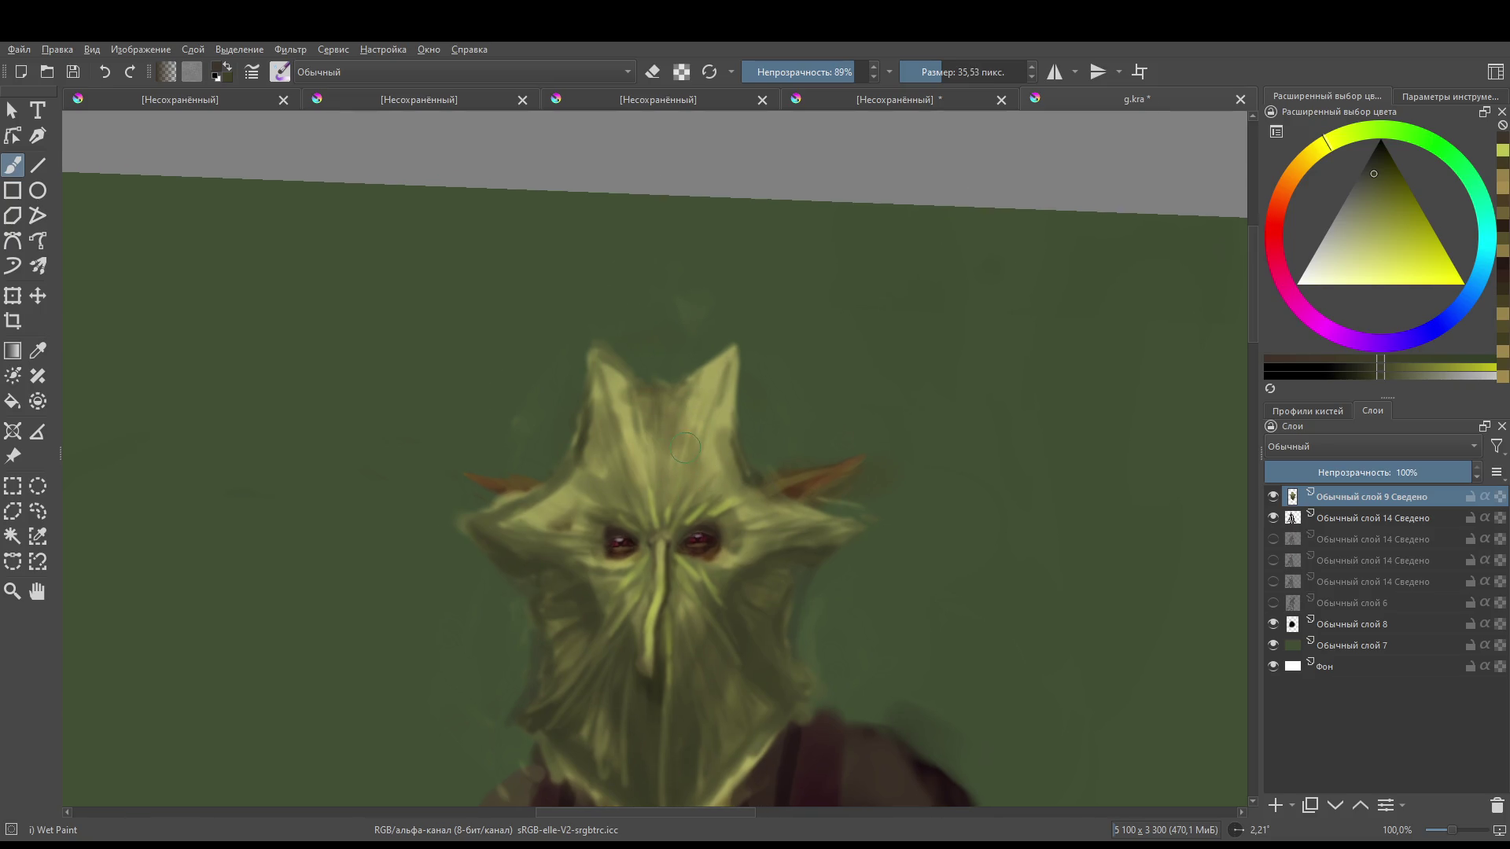
drag(692, 444, 697, 444)
ctrl+click(748, 442)
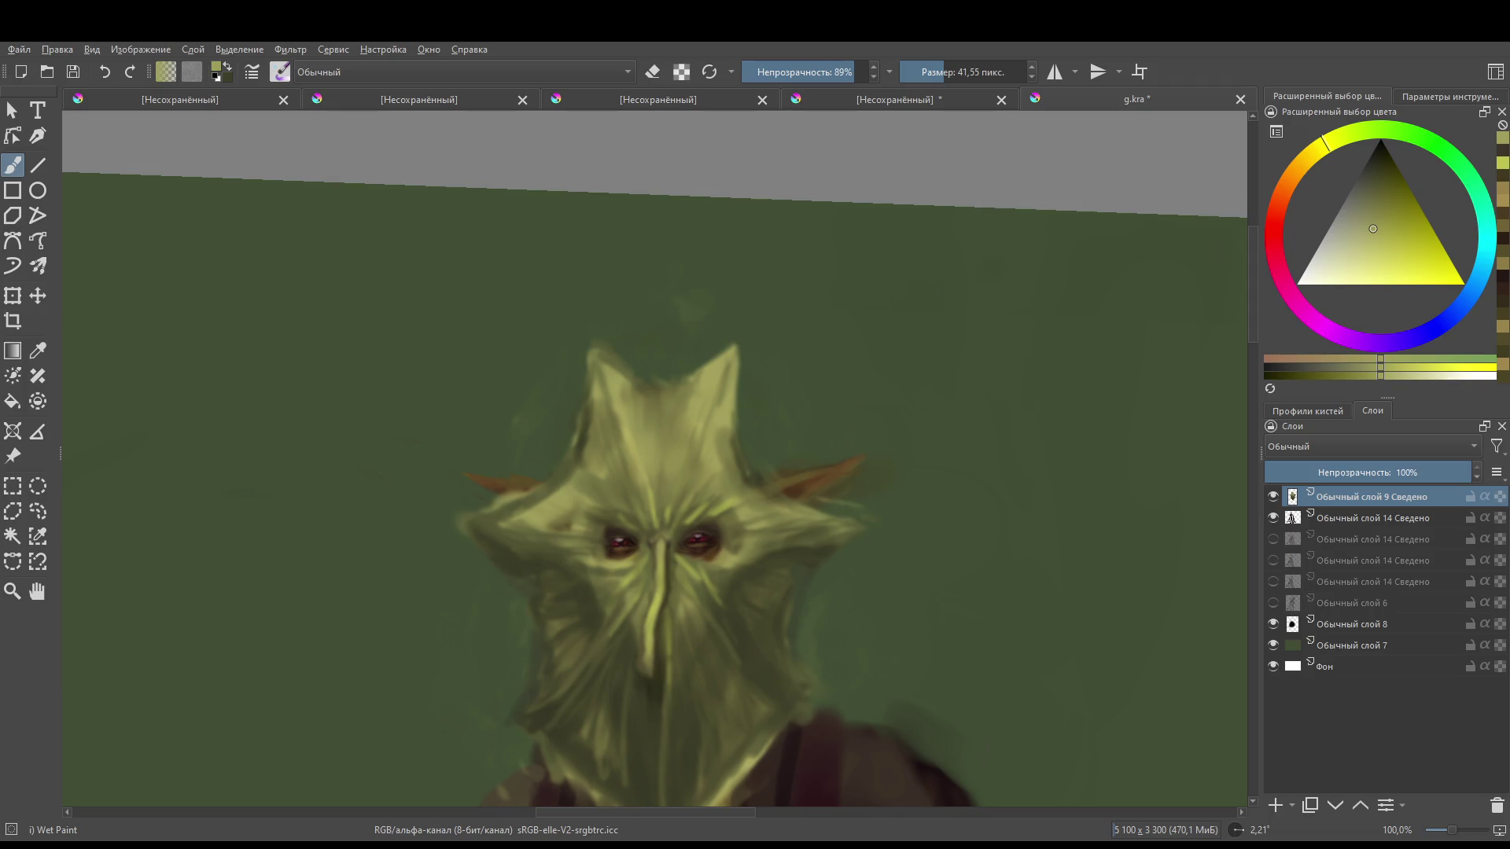
mouse_move(667, 514)
mouse_down()
mouse_move(637, 463)
mouse_move(668, 450)
mouse_move(651, 444)
mouse_up()
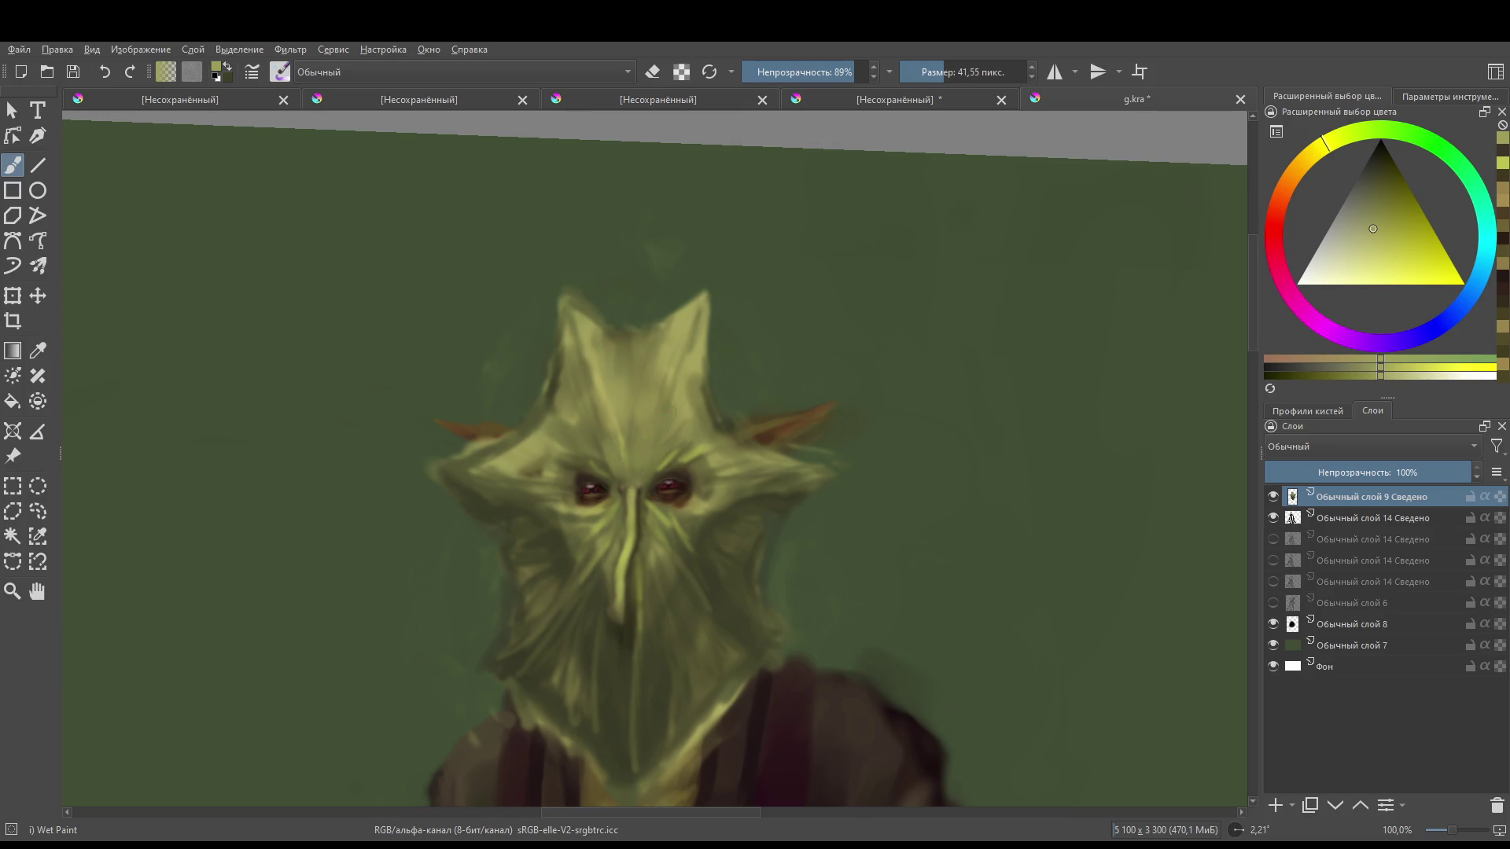
drag(534, 473, 470, 467)
ctrl+click(490, 462)
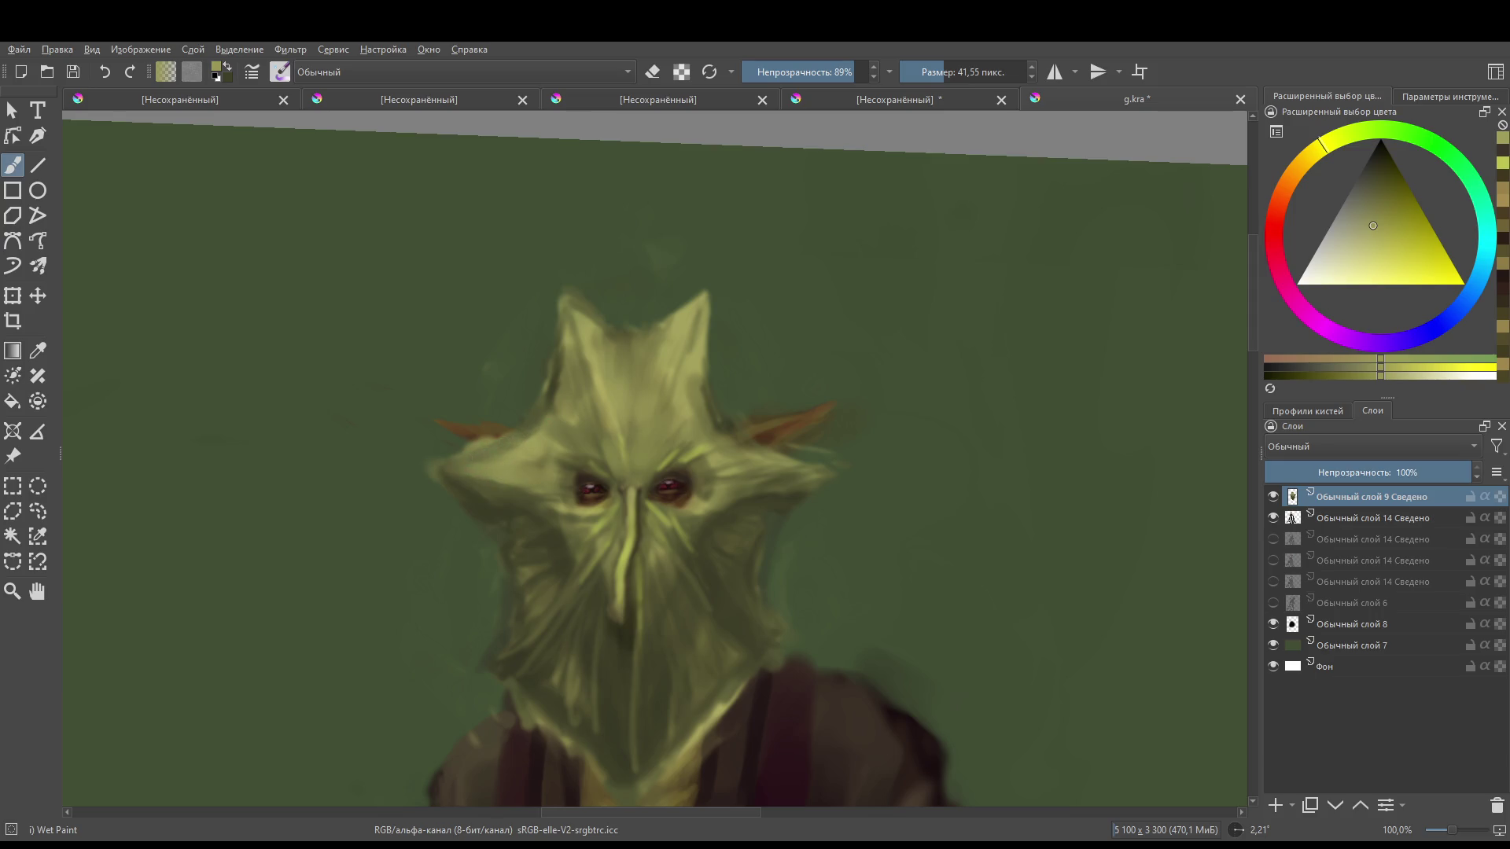
- Sample a colour near the left eye, shrink the brush to about 8 px, and highlight the nose bridge
scroll(550, 393, up, 2)
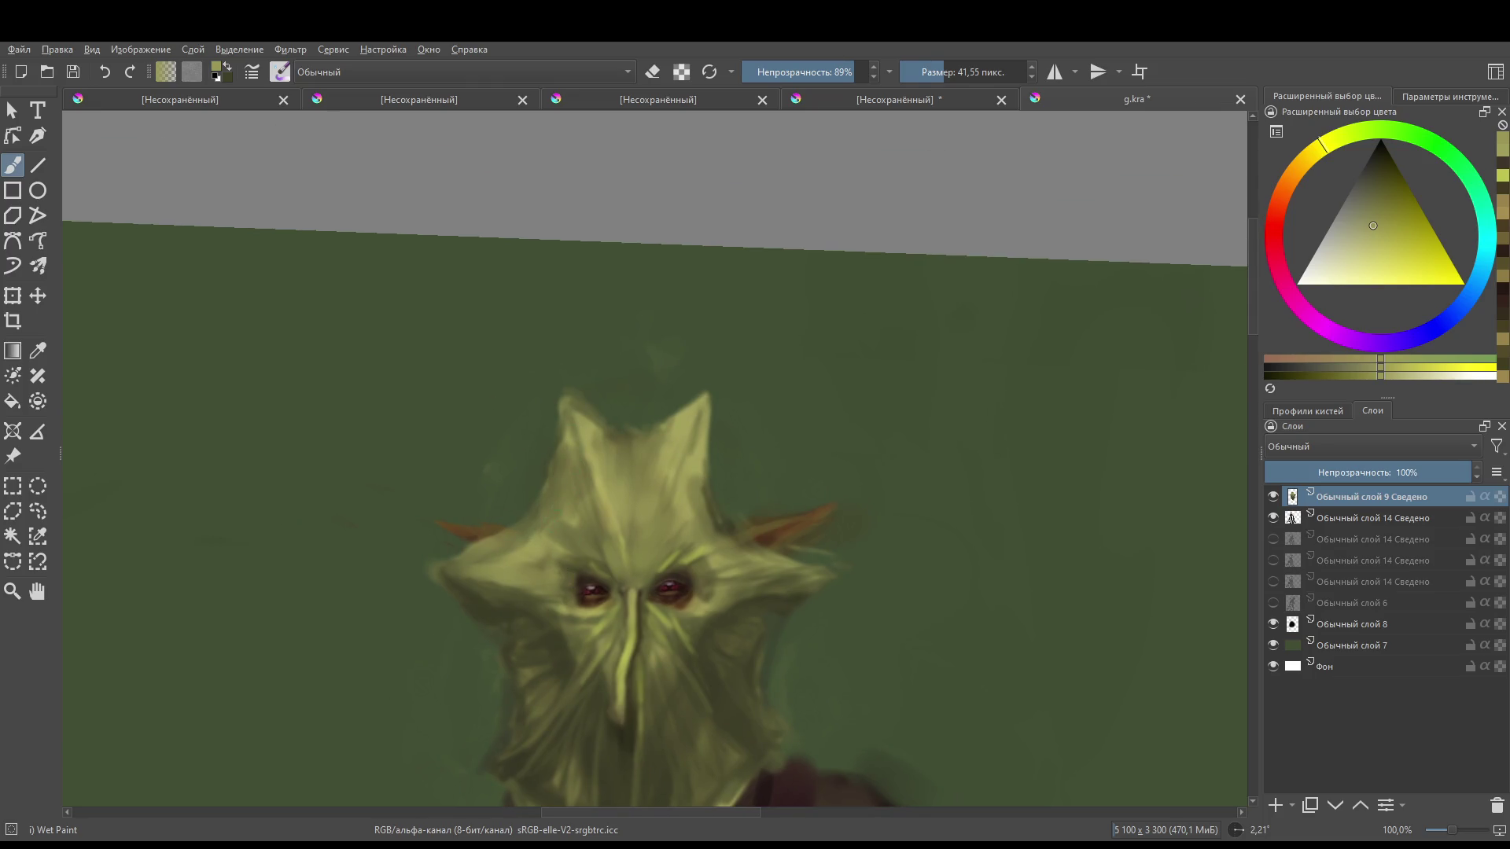
ctrl+click(558, 597)
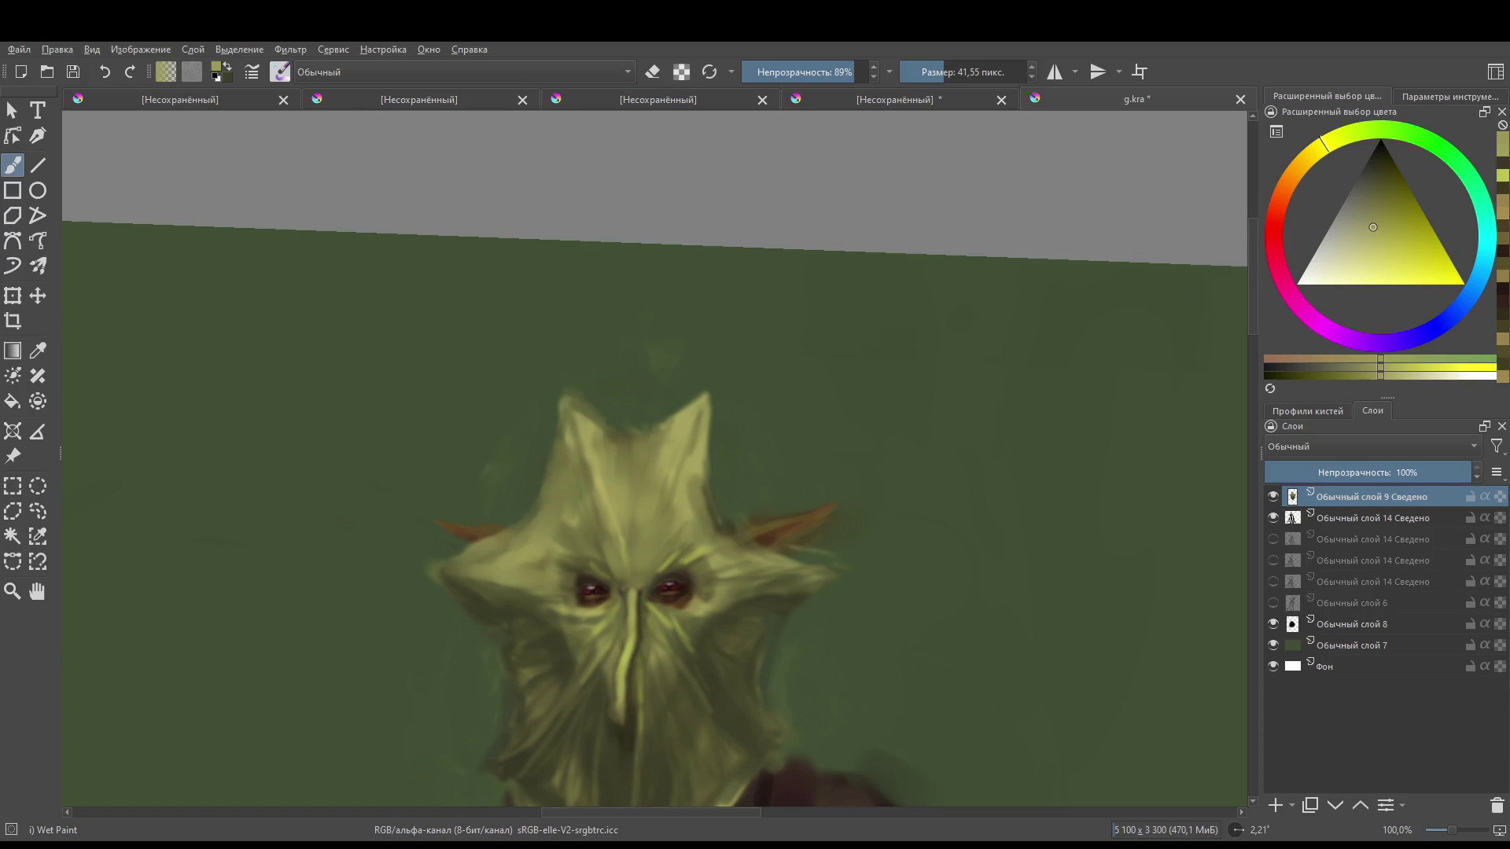
click(588, 534)
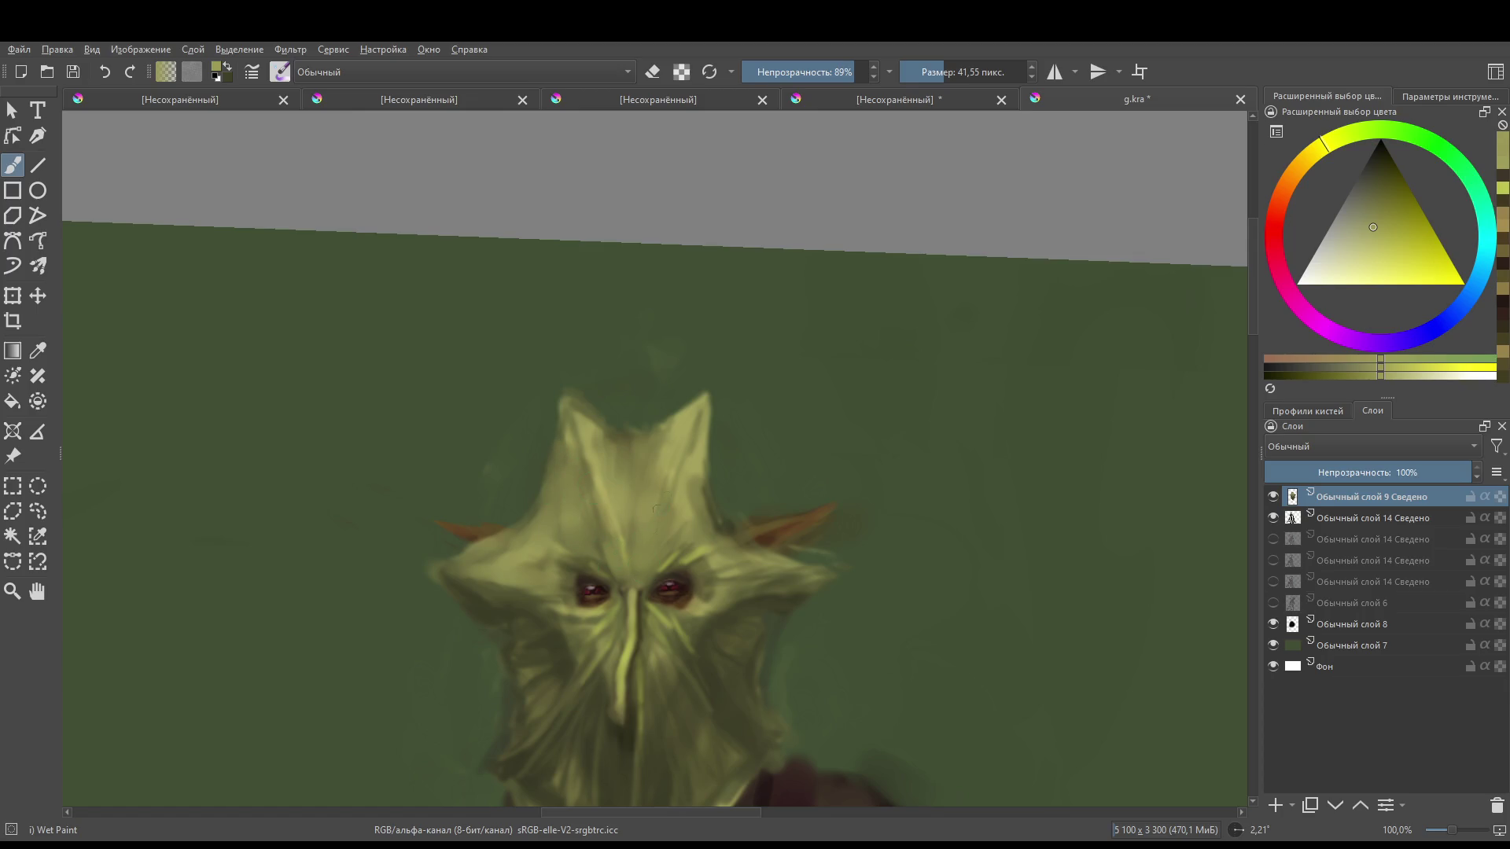
shift+drag(688, 473, 672, 495)
click(642, 544)
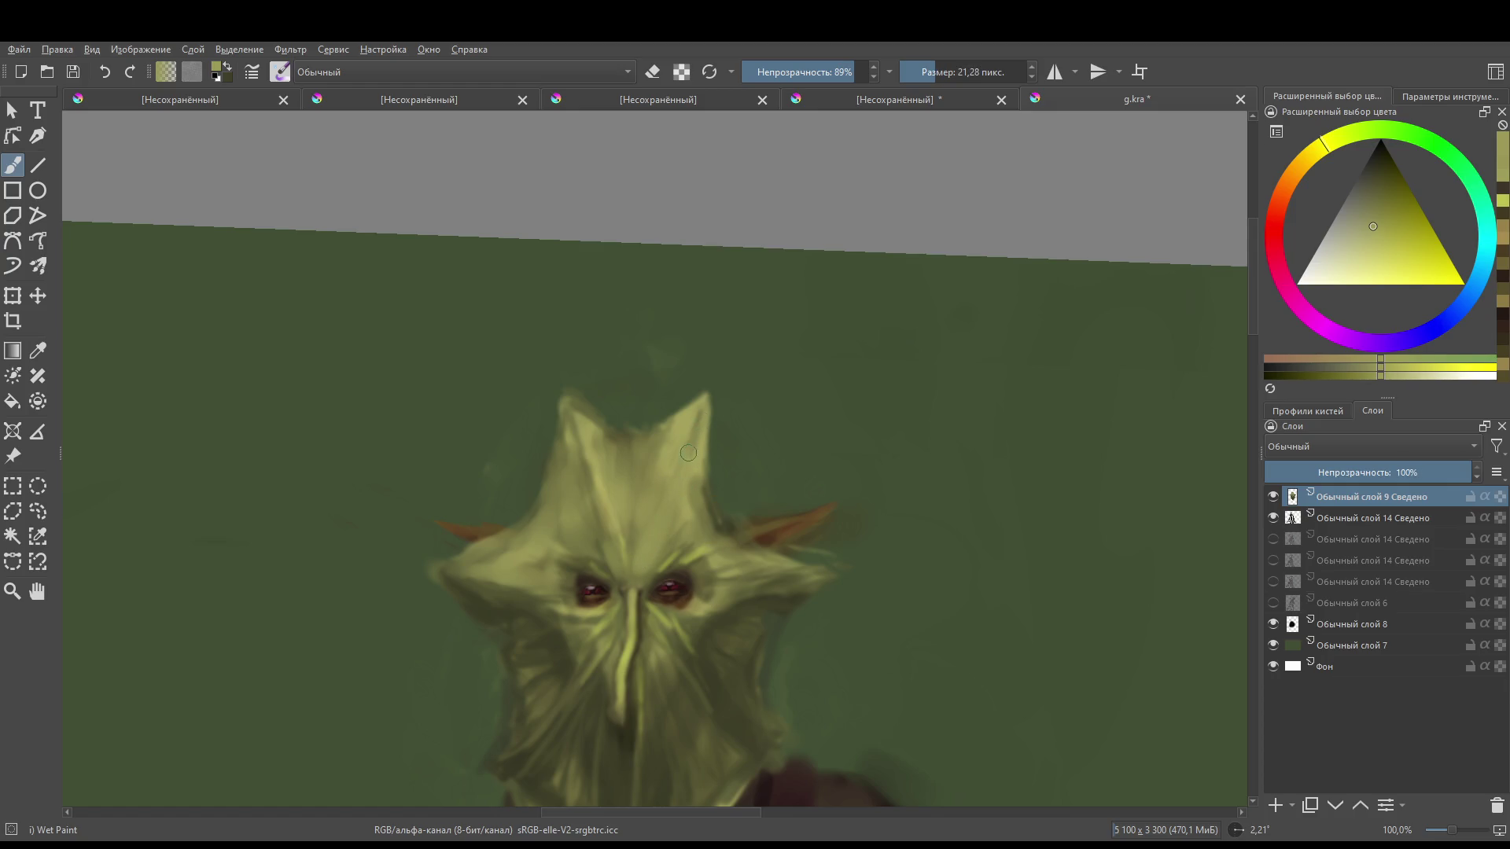
shift+drag(690, 448, 668, 447)
drag(646, 567, 638, 567)
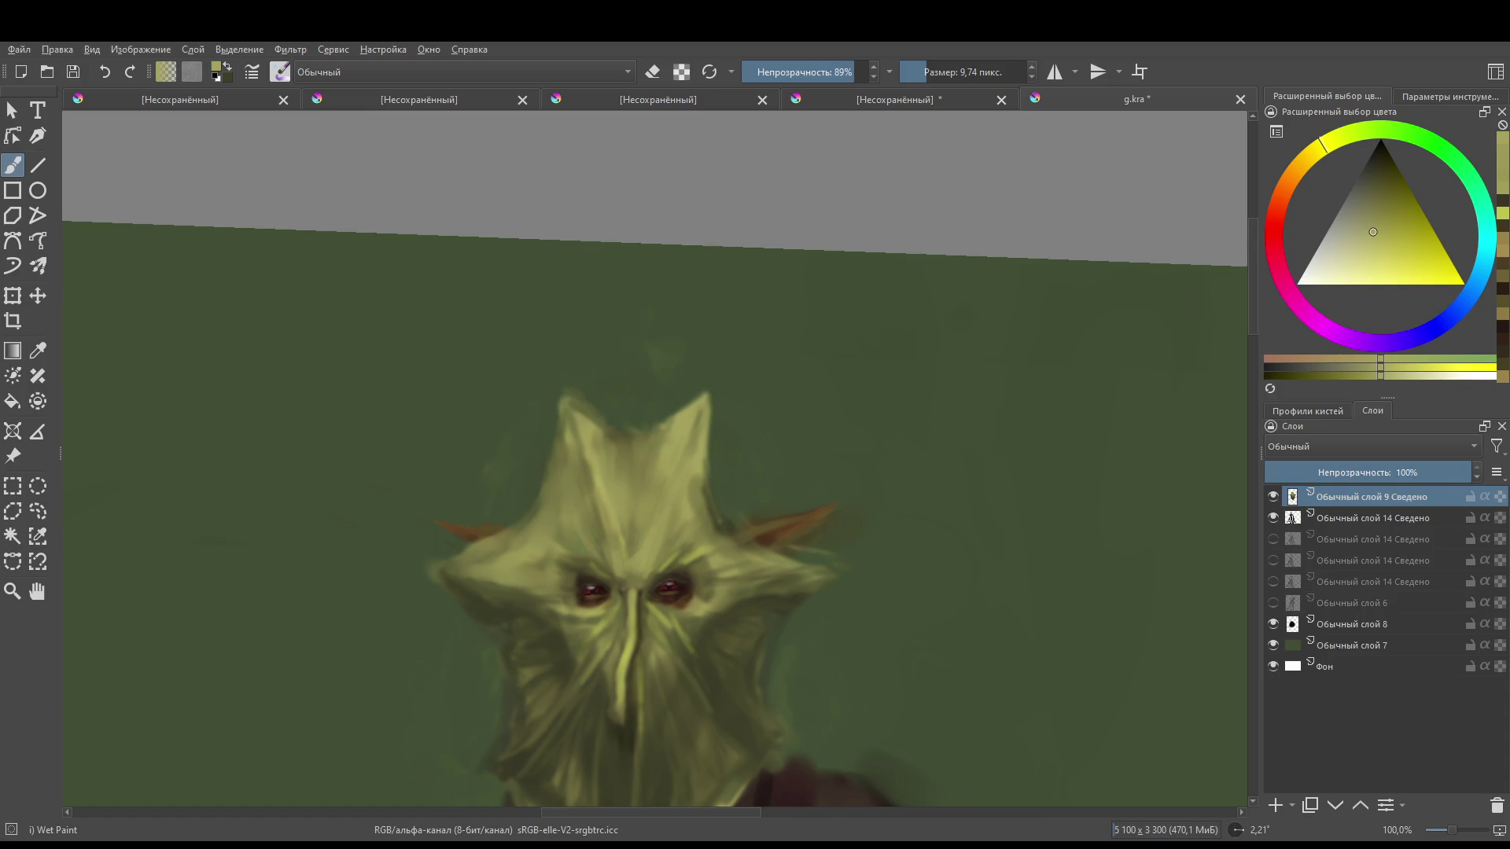
- Brighten the brows above the left and right eyes
drag(581, 568, 602, 555)
drag(695, 582, 739, 546)
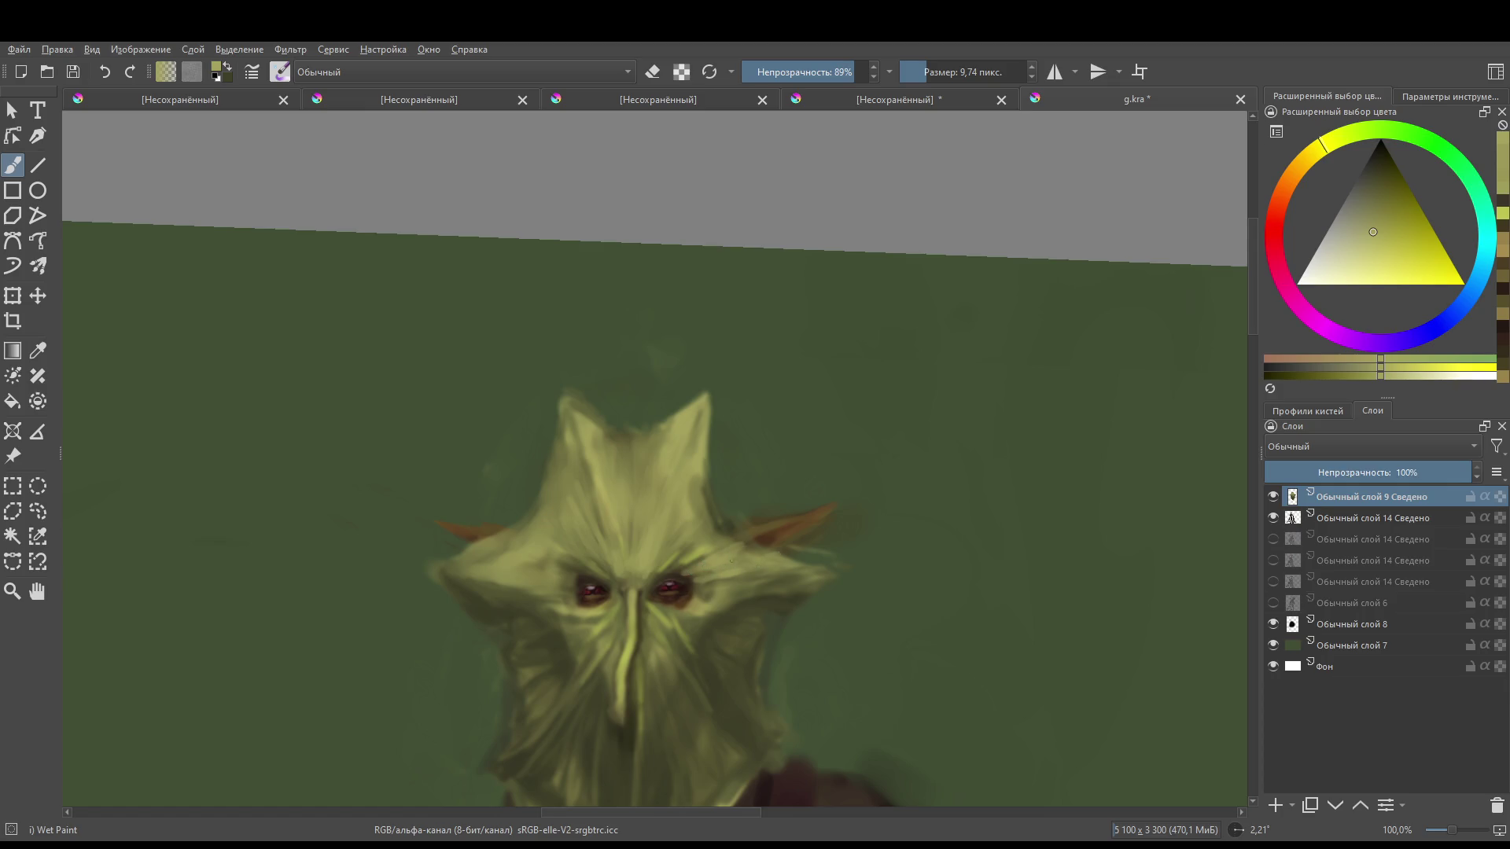
drag(800, 547, 821, 452)
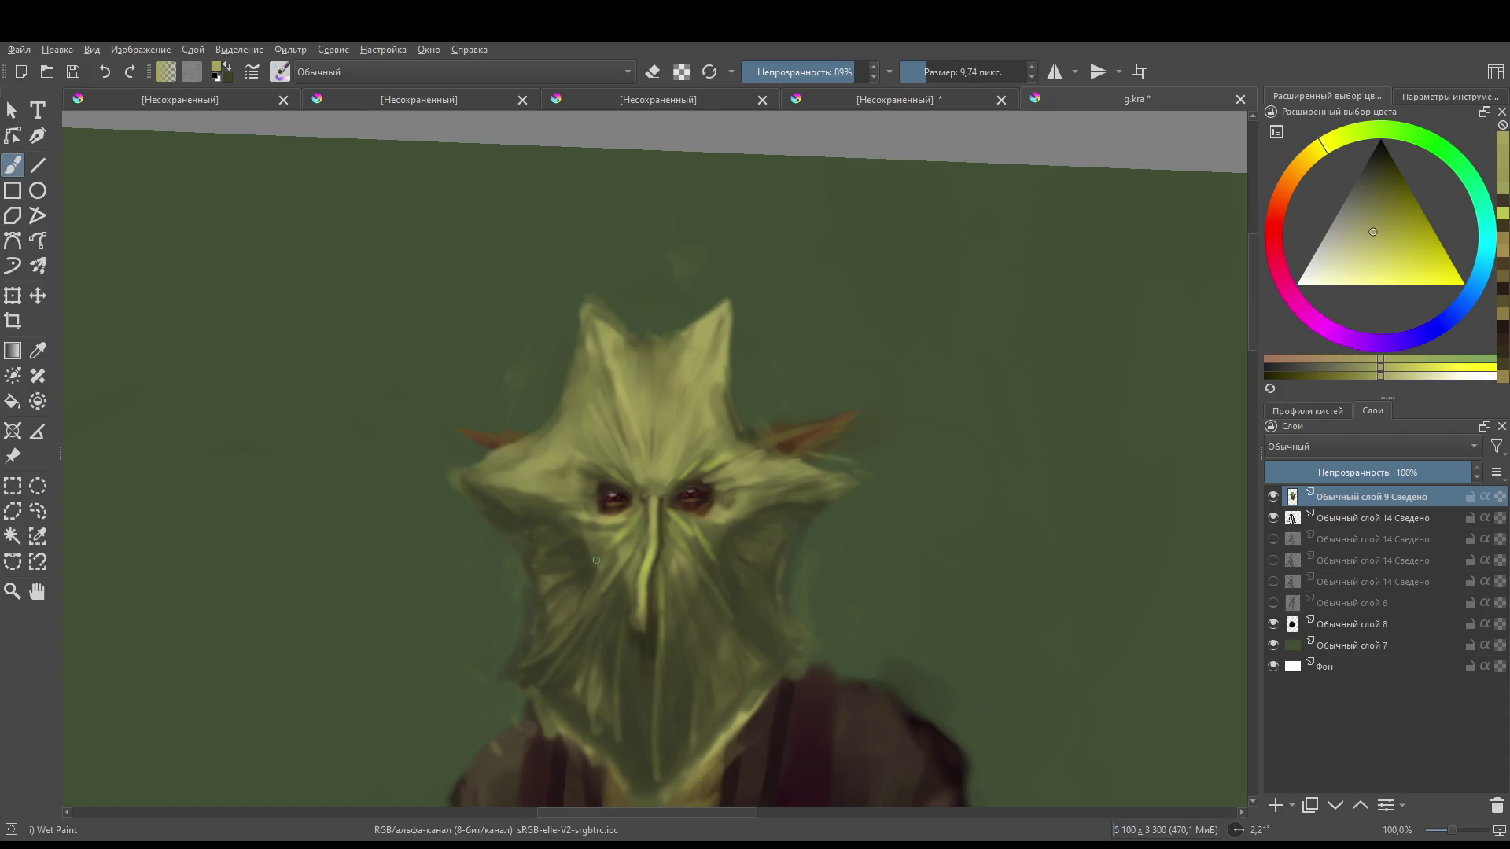
mouse_move(596, 560)
mouse_down()
mouse_move(618, 560)
mouse_move(551, 569)
mouse_move(575, 545)
mouse_move(555, 591)
mouse_move(556, 549)
mouse_up()
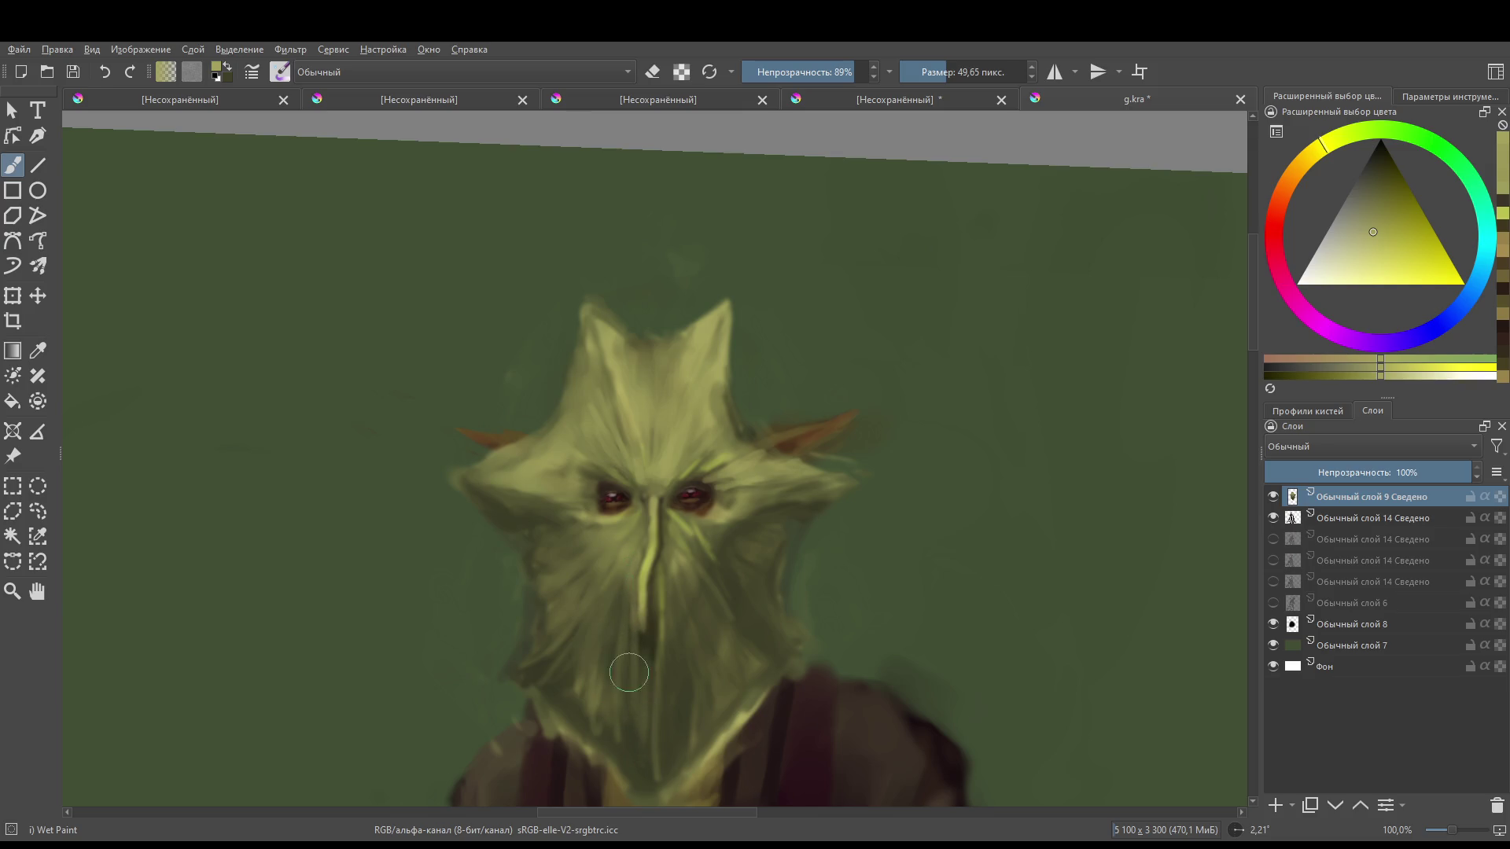
scroll(629, 672, down, 1)
key(bracketright)
key(bracketright)
key(bracketright)
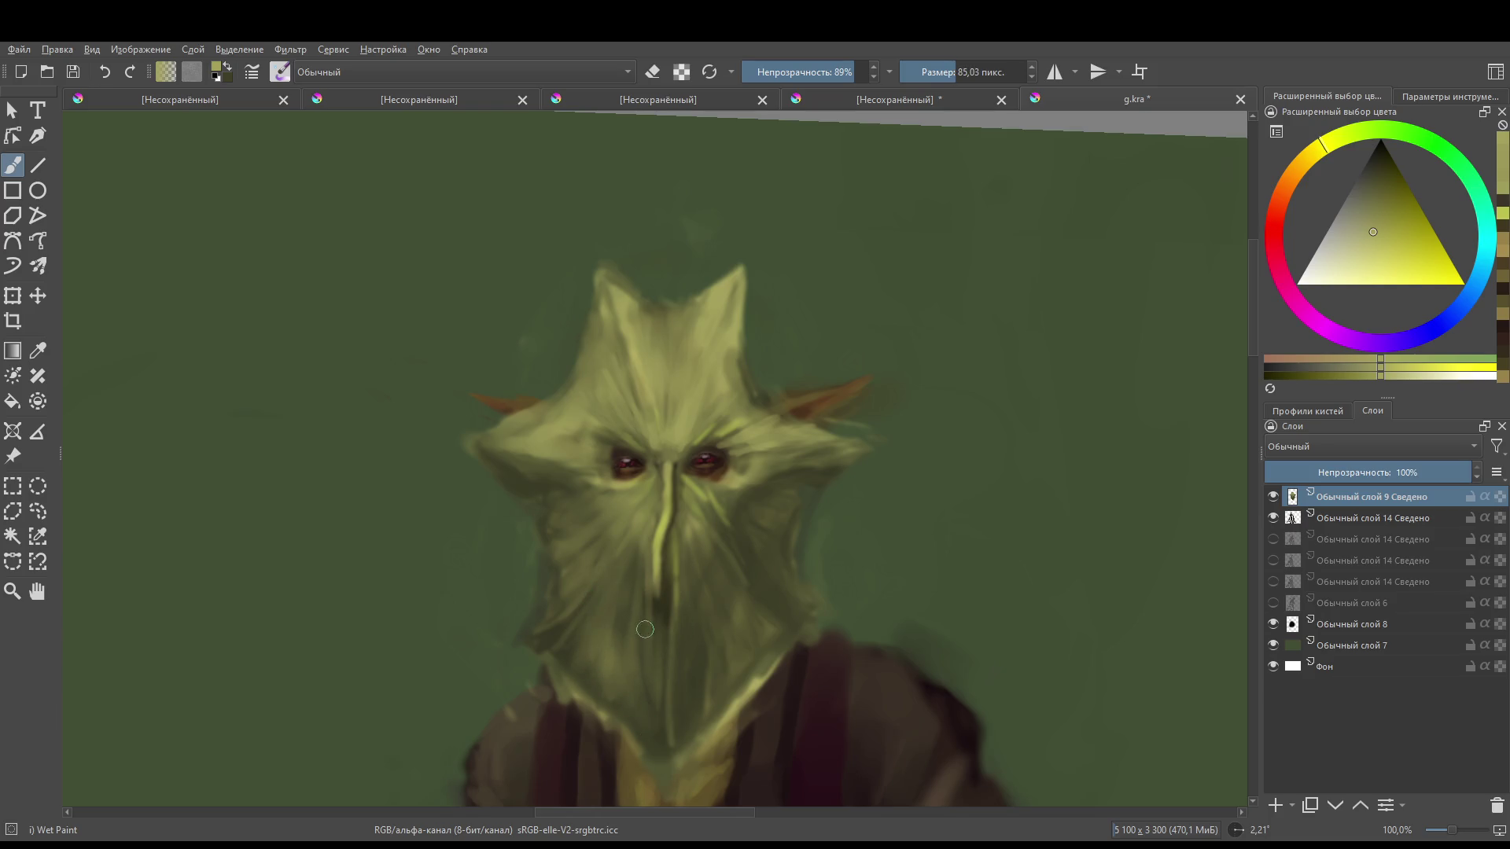
drag(644, 629, 614, 638)
ctrl+click(604, 708)
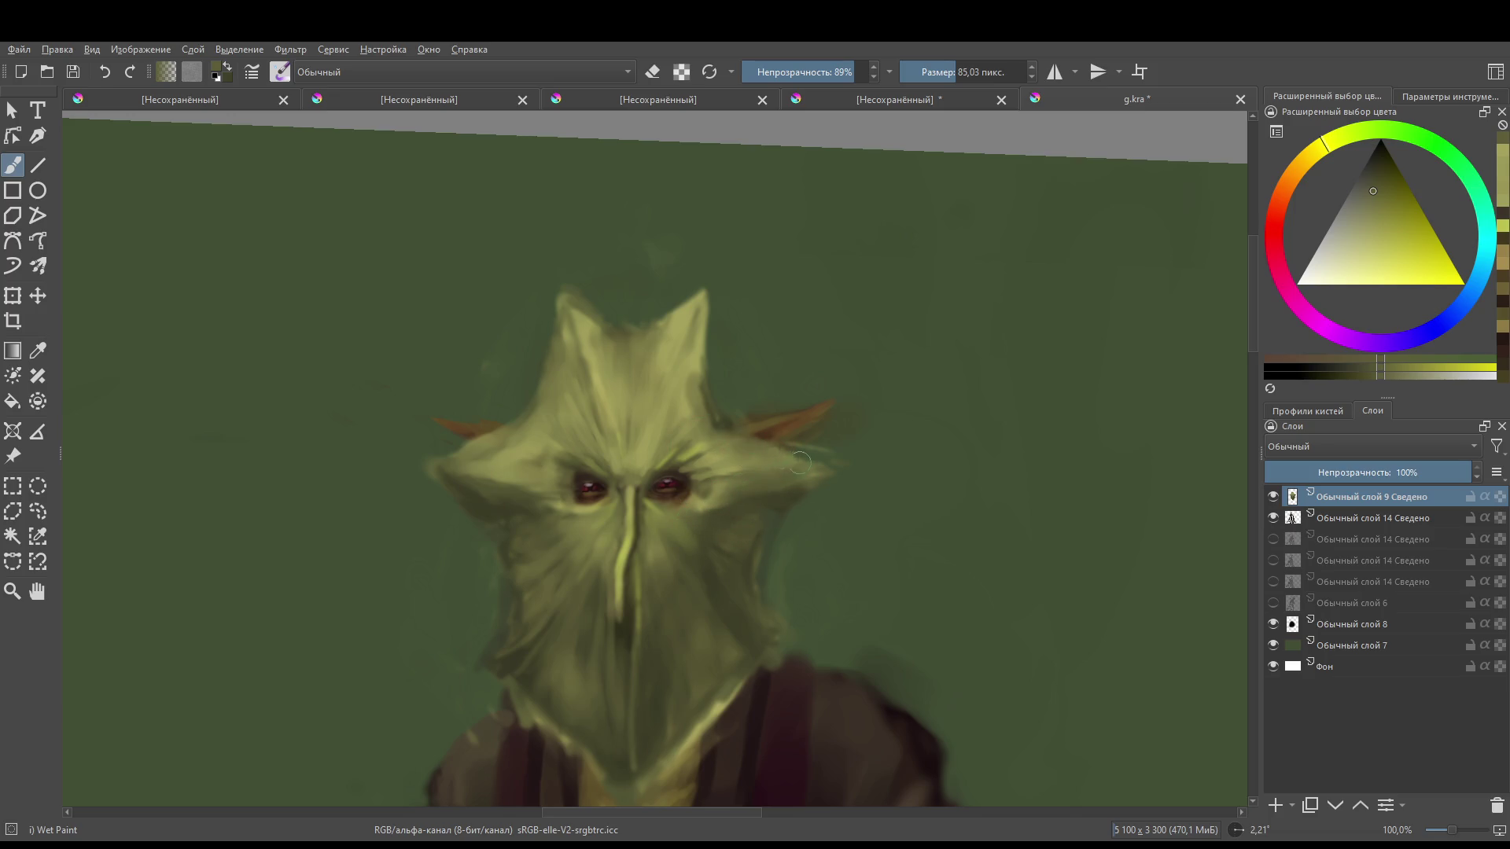
drag(799, 463, 849, 549)
key(bracketleft)
key(bracketleft)
key(bracketleft)
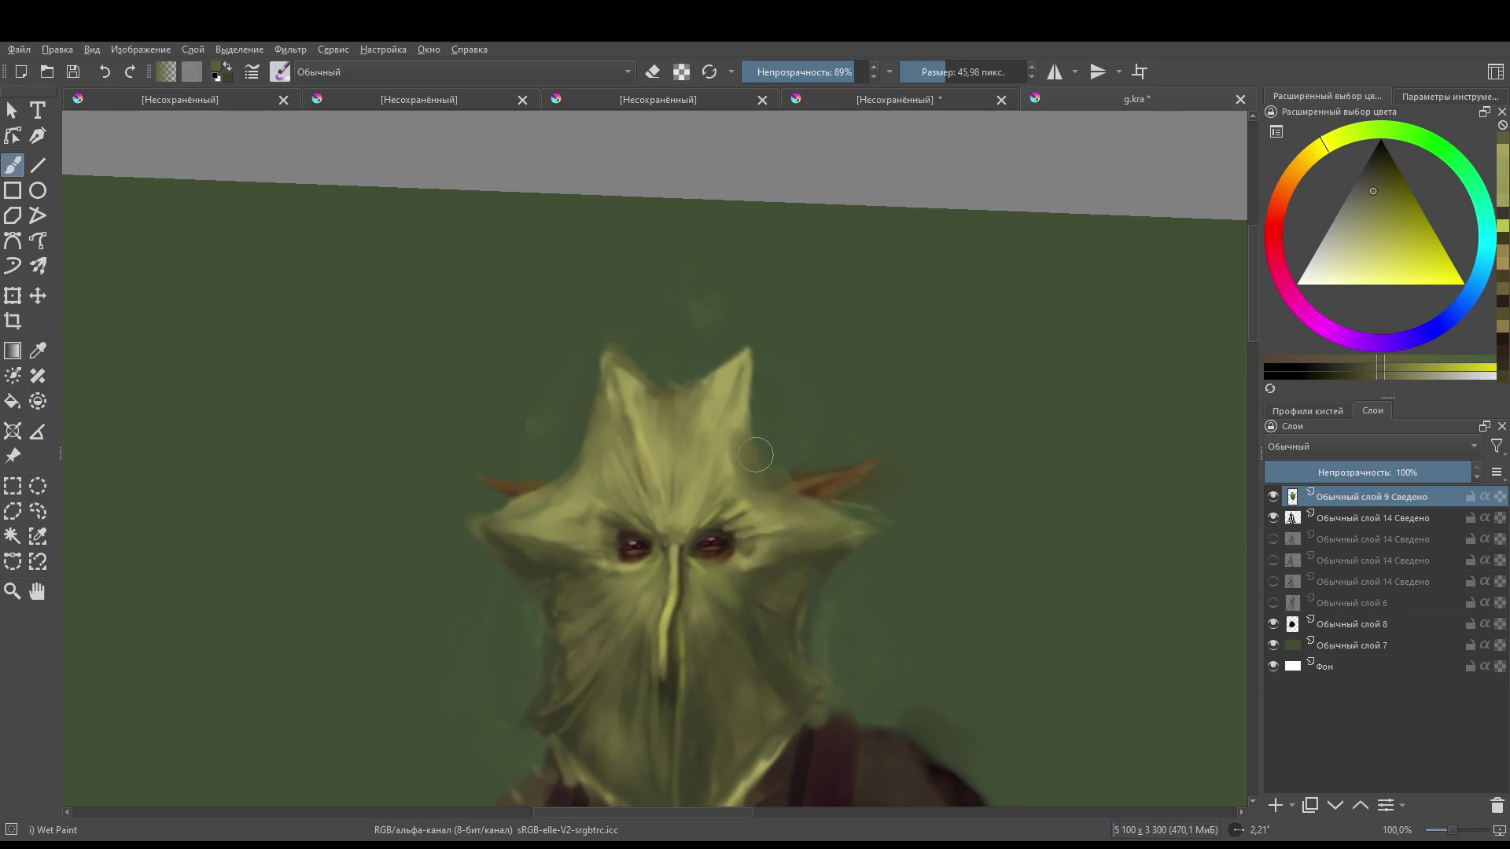
key(bracketleft)
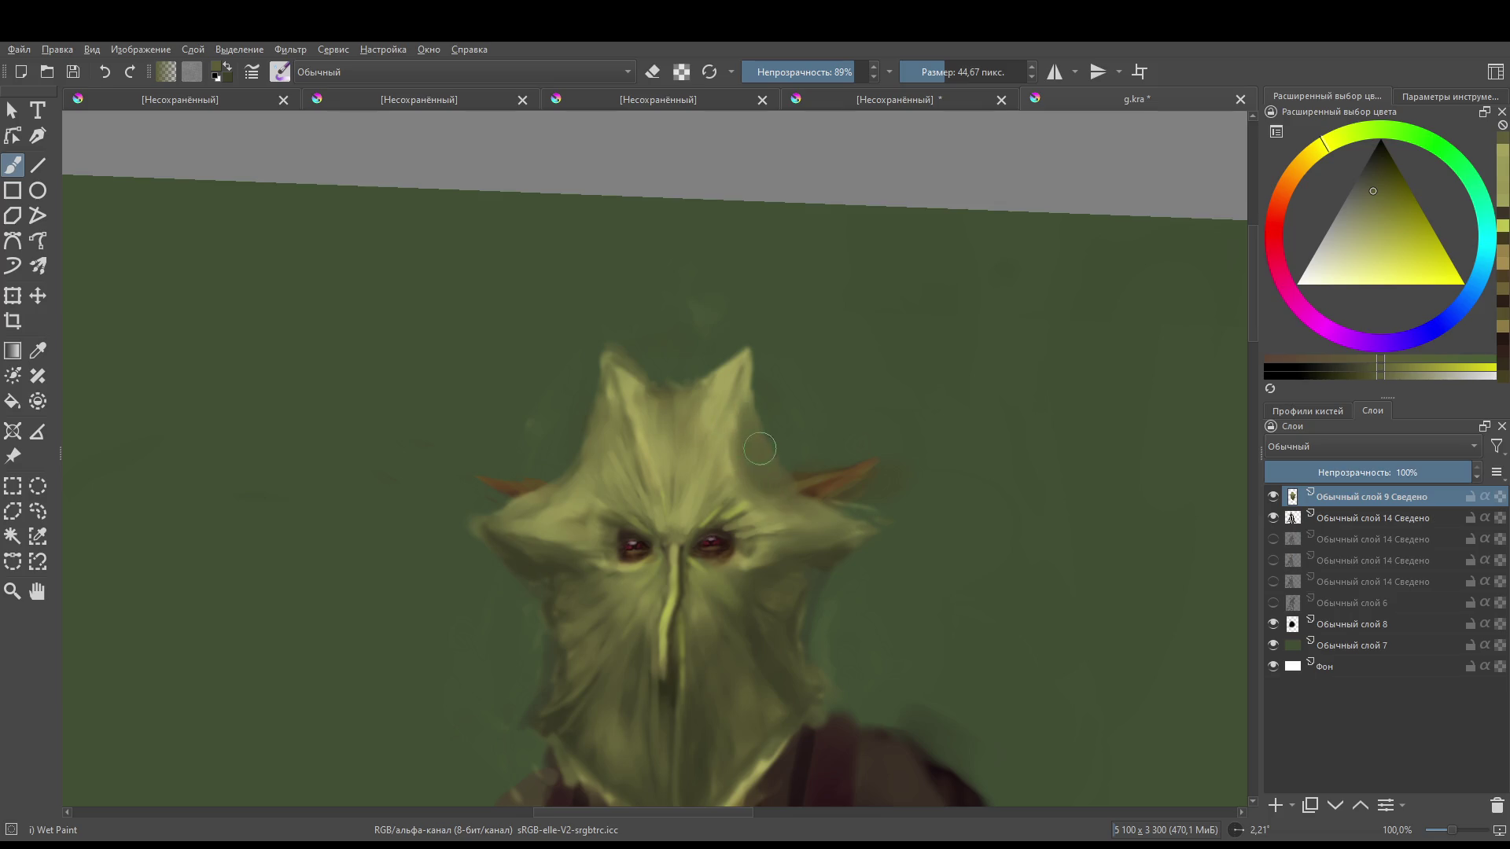
ctrl+click(755, 452)
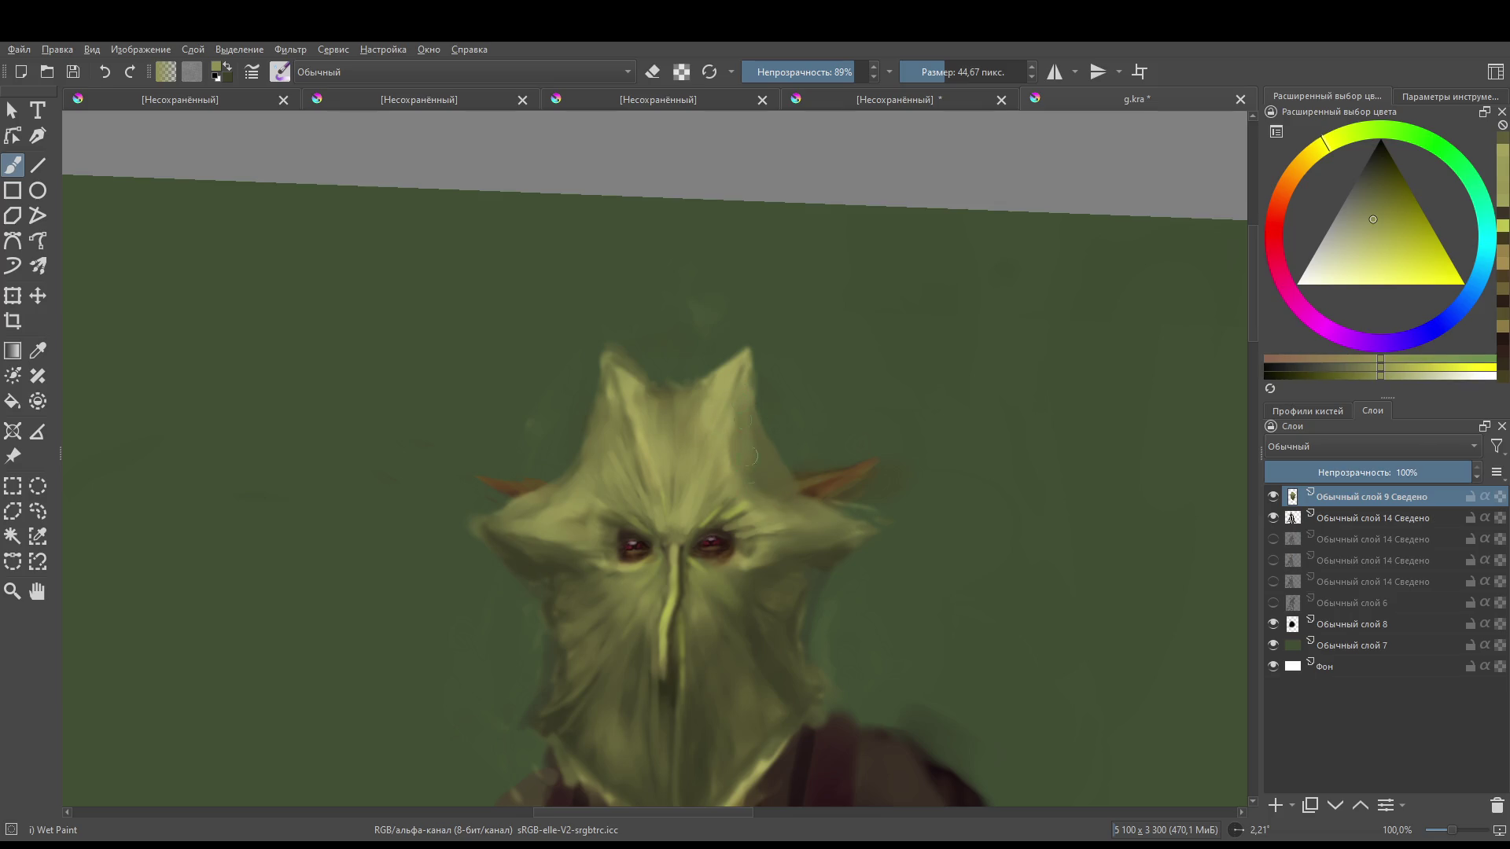
ctrl+click(734, 432)
ctrl+click(727, 428)
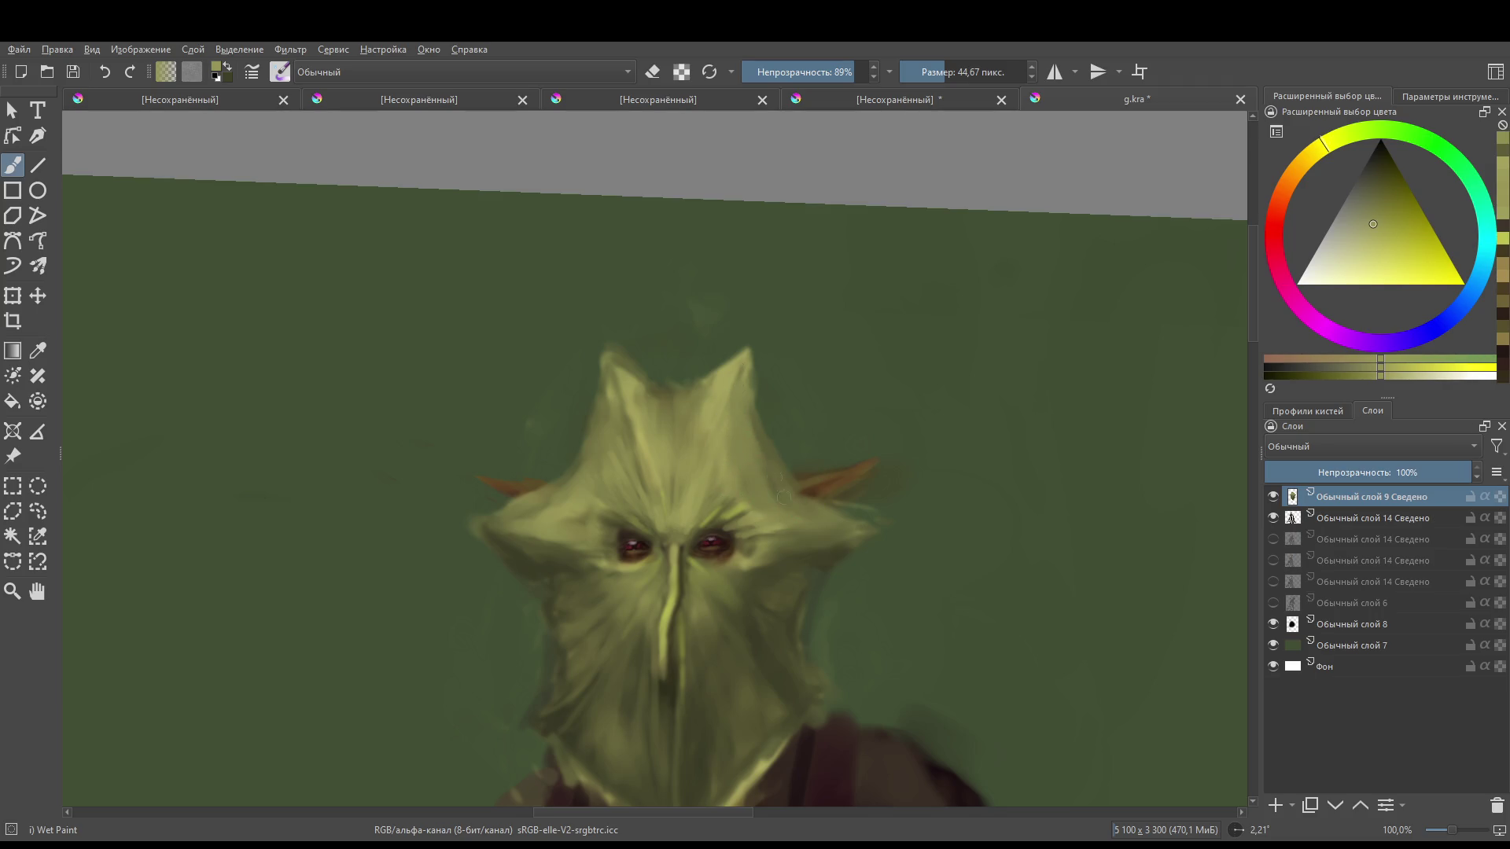
mouse_move(849, 493)
mouse_down()
mouse_move(845, 640)
mouse_move(797, 448)
mouse_move(740, 488)
mouse_move(741, 450)
mouse_up()
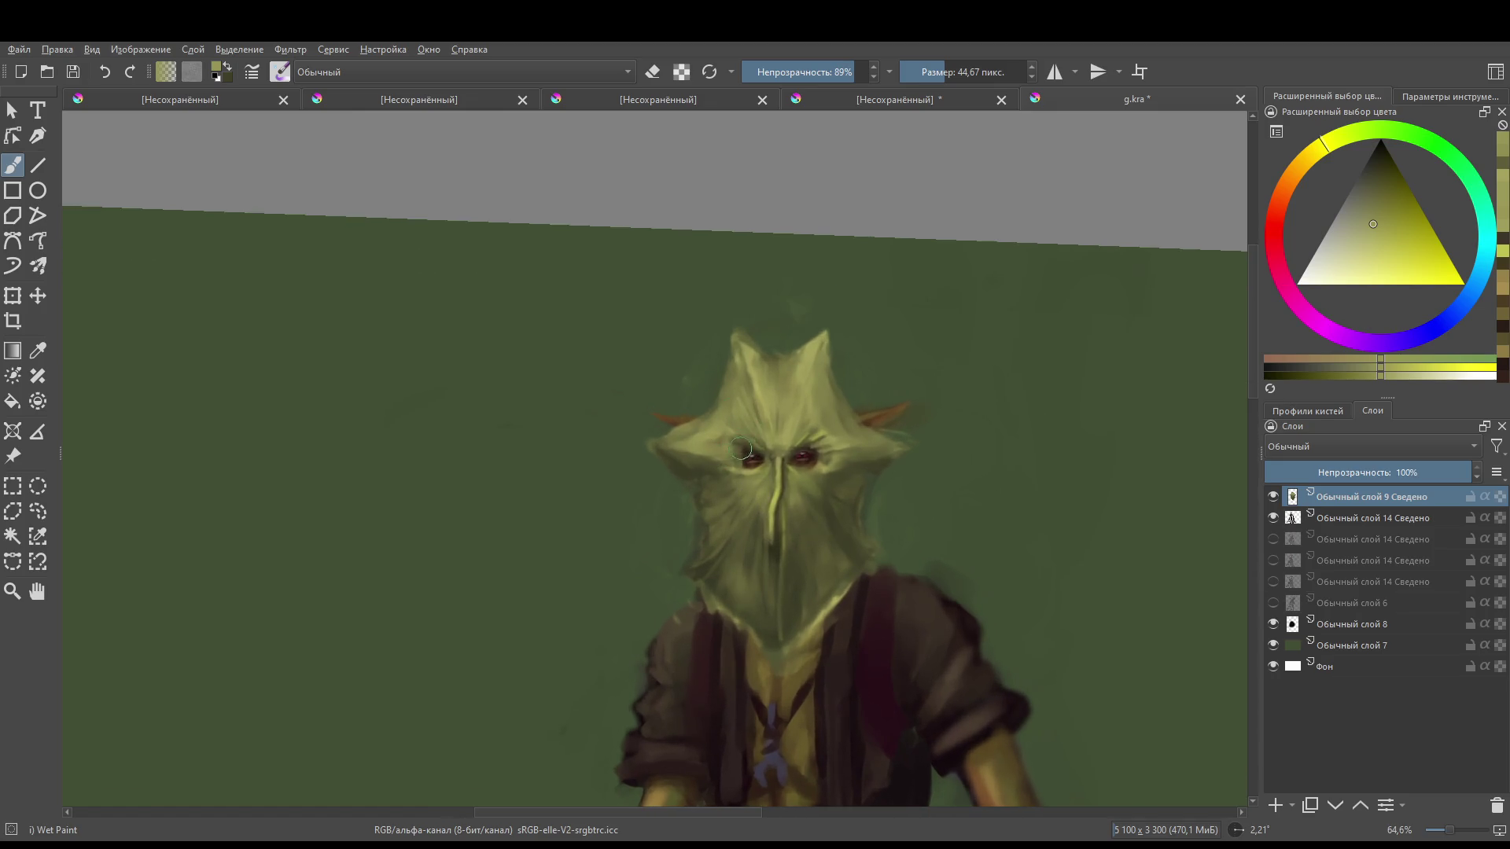
key(f)
click(739, 456)
key(ctrl+z)
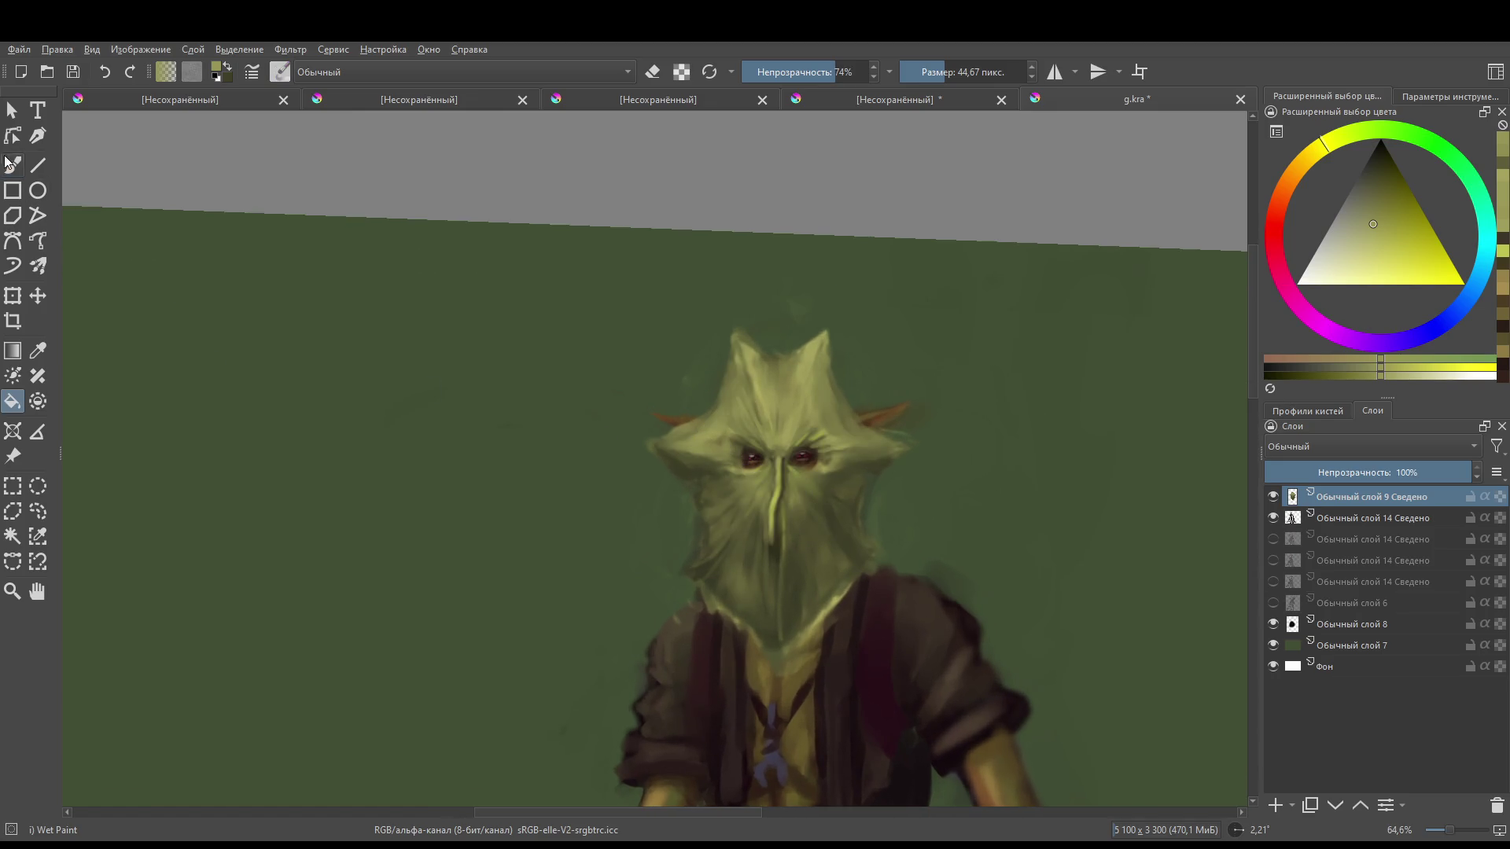
click(11, 164)
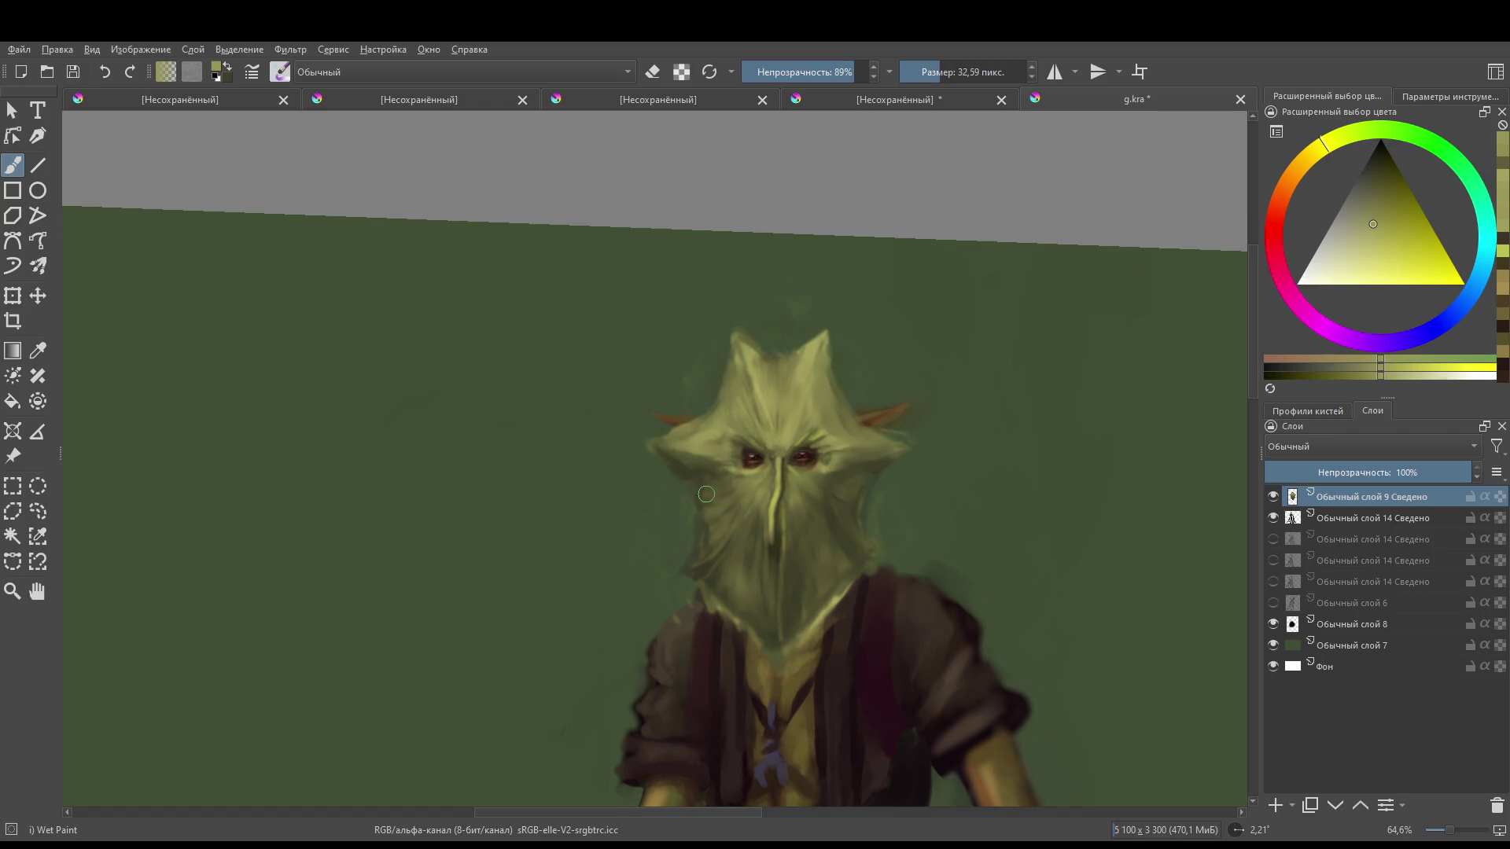
key(d)
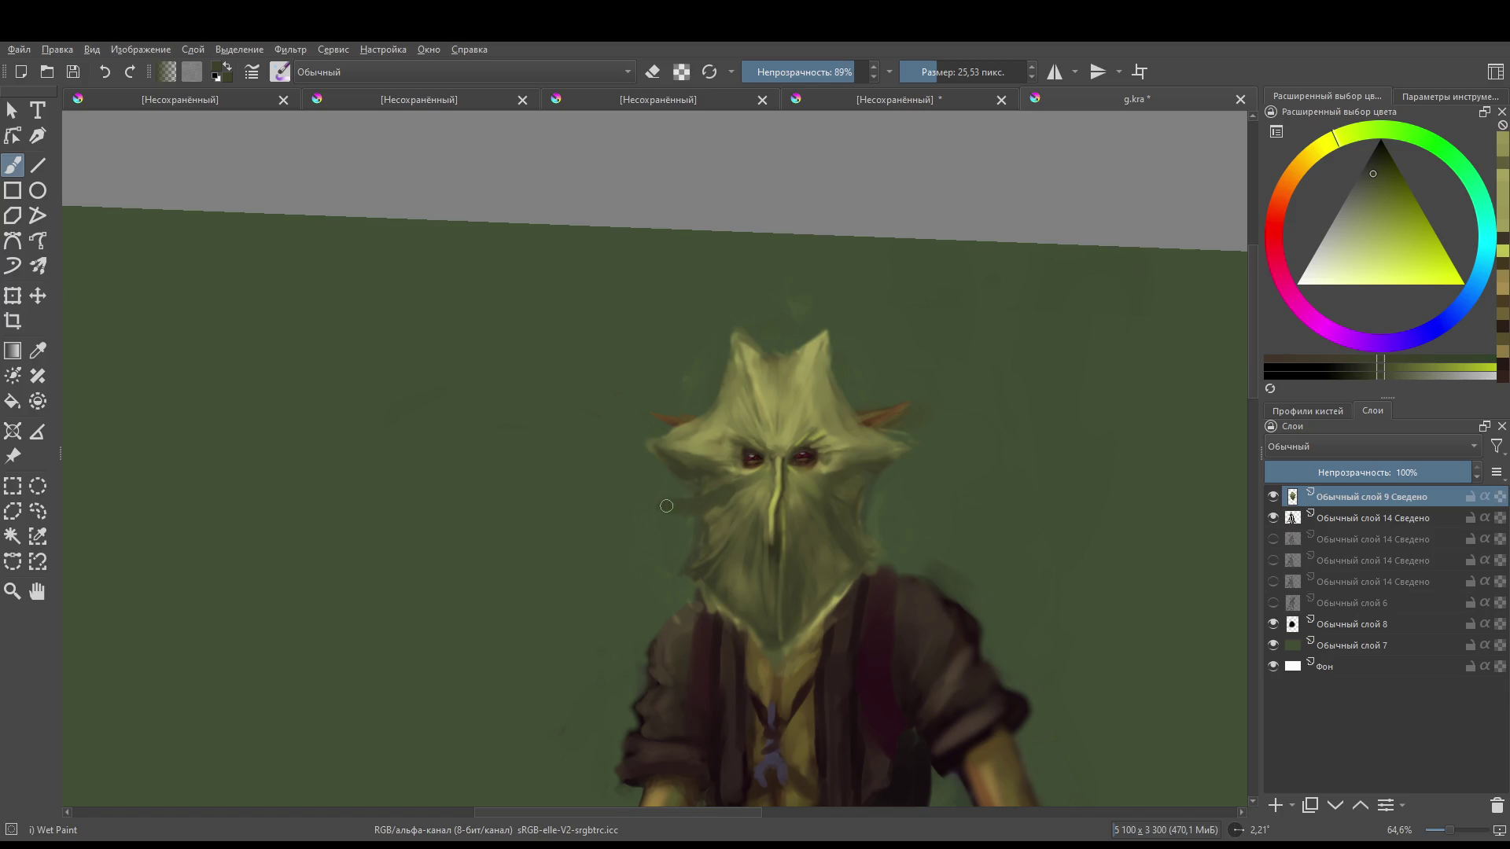
- Trim the hood's left edge with dark green strokes and an erased wedge, using a smaller brush
drag(666, 506, 648, 500)
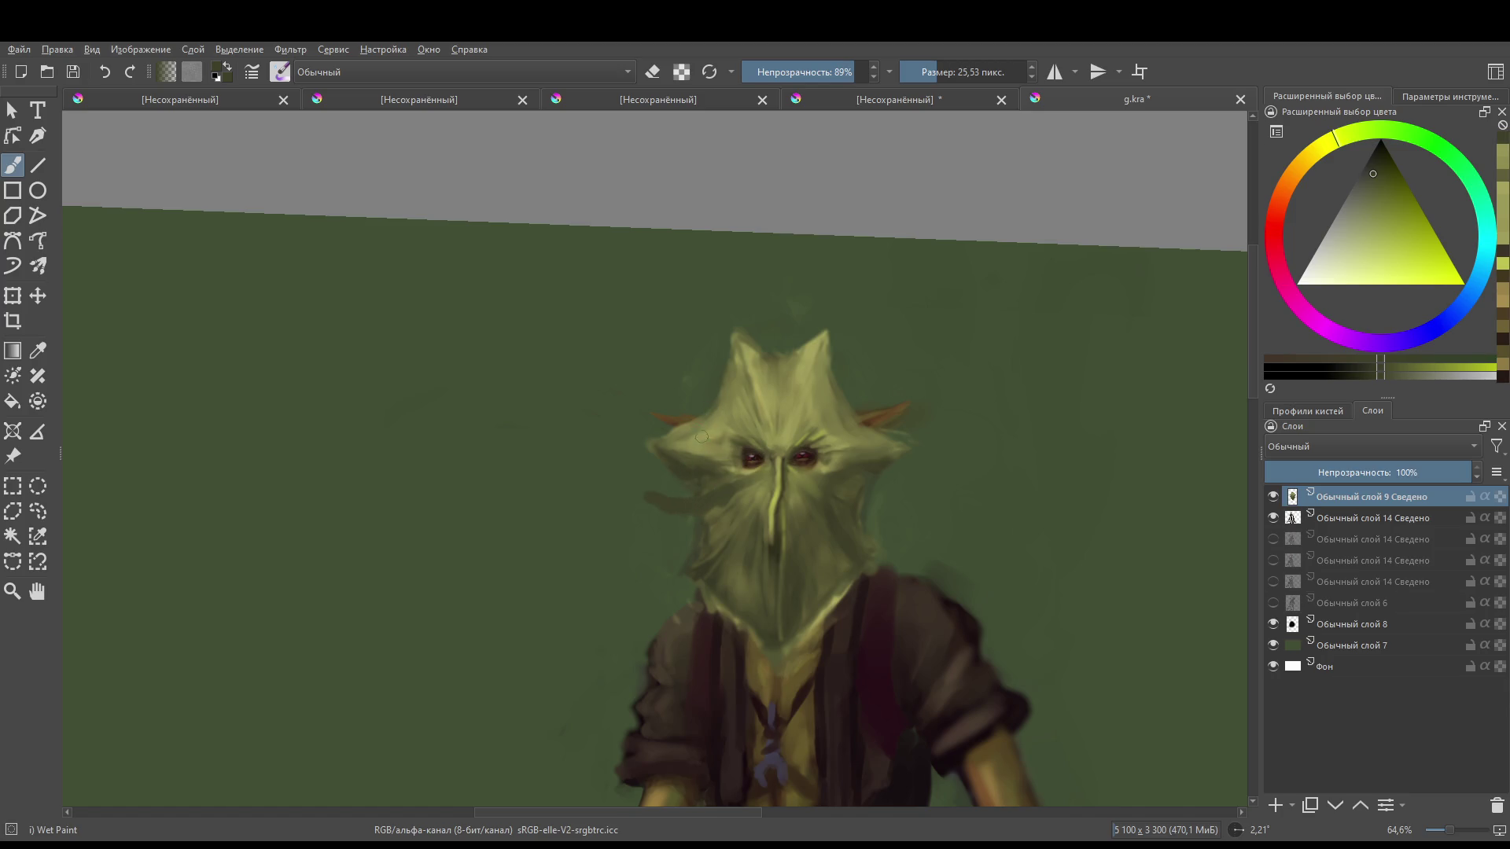
key(e)
mouse_move(701, 436)
mouse_down()
mouse_move(682, 463)
mouse_move(700, 444)
mouse_move(659, 452)
mouse_move(695, 442)
mouse_up()
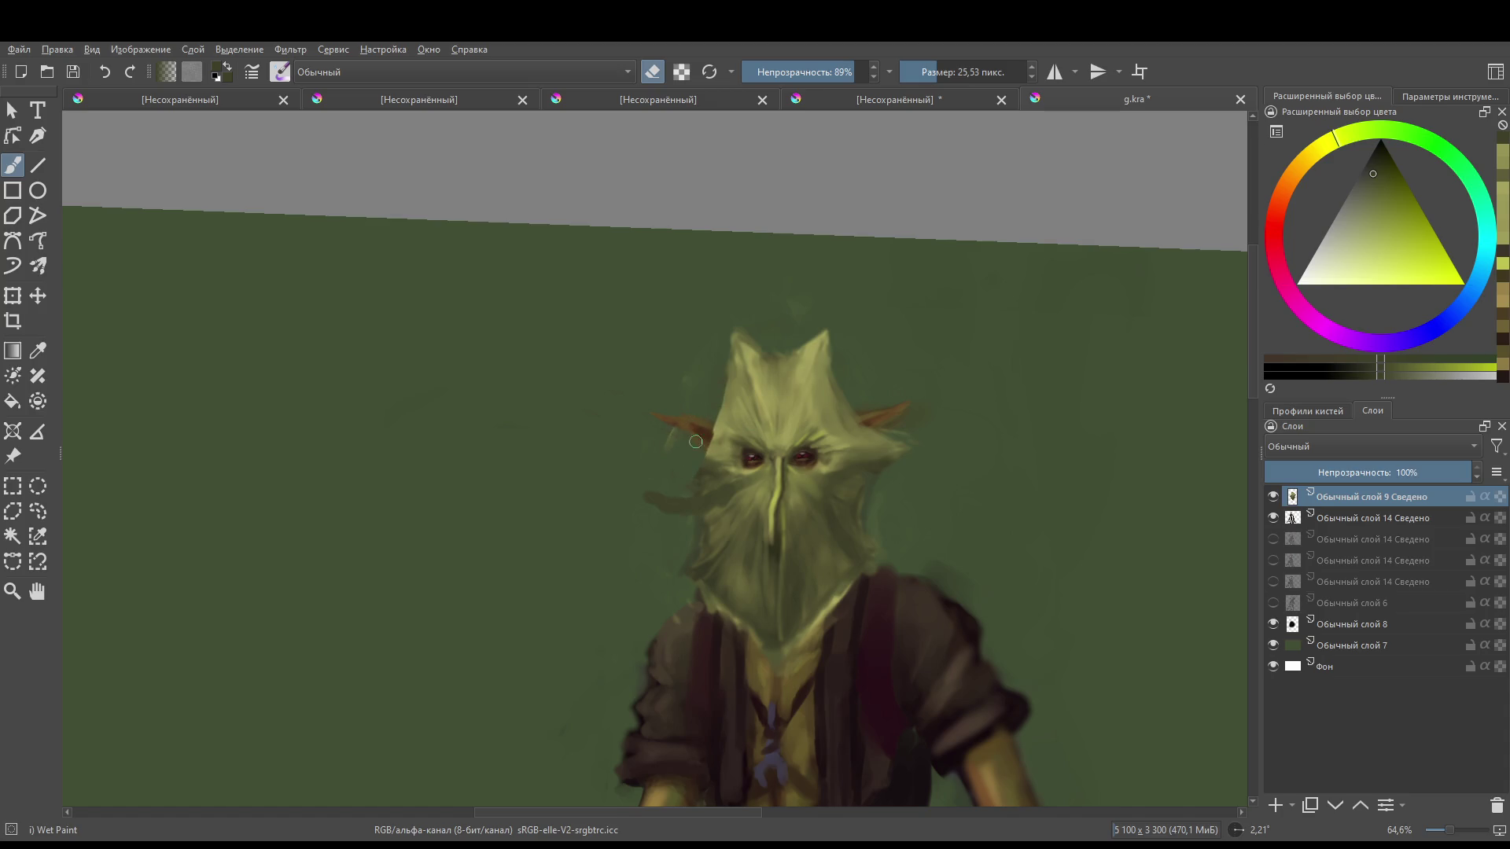
key(e)
key(bracketleft)
key(bracketleft)
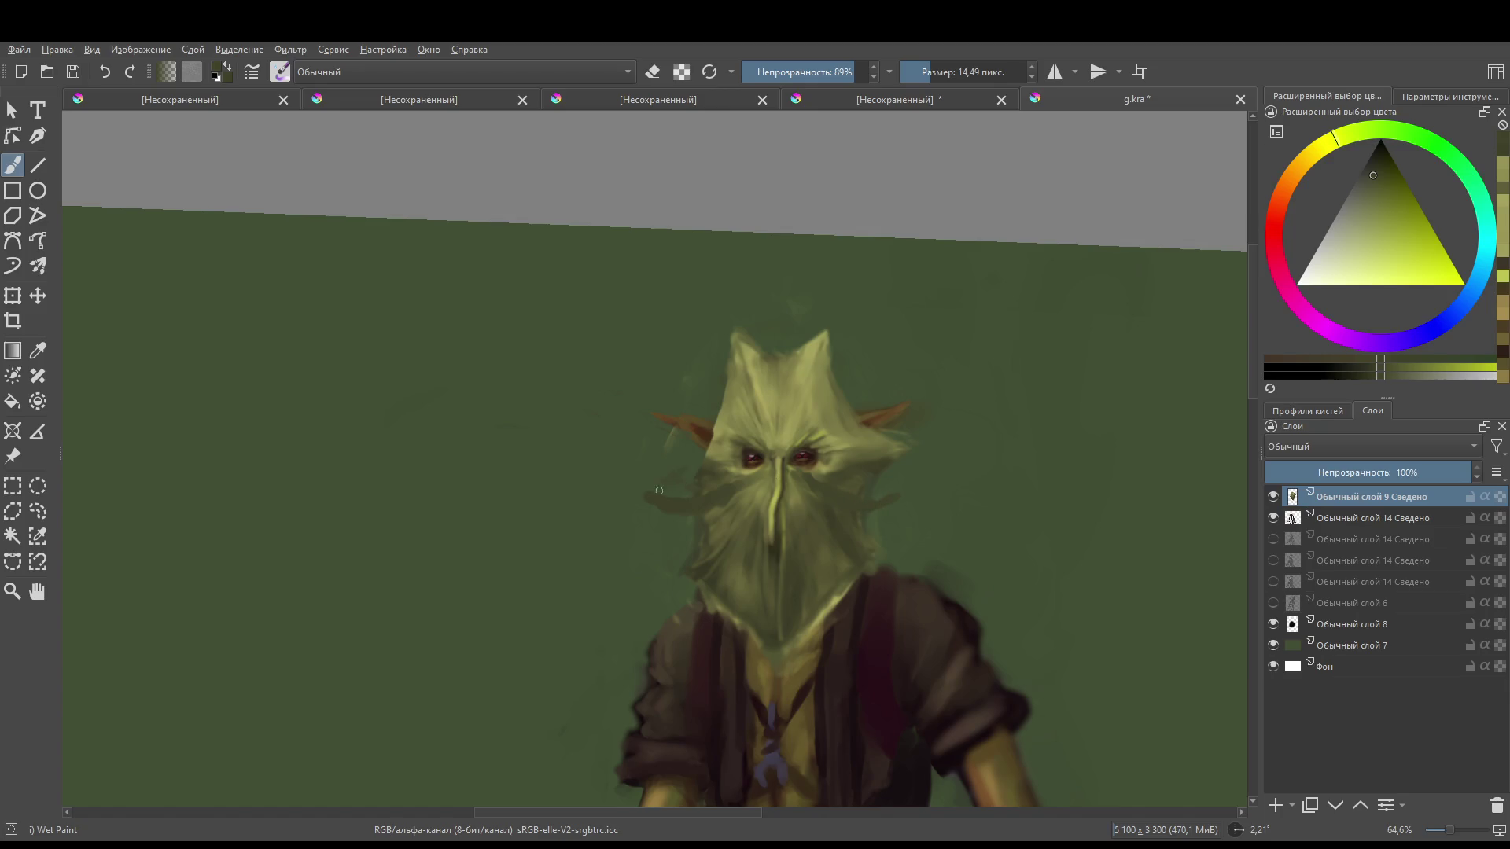
drag(710, 462, 729, 336)
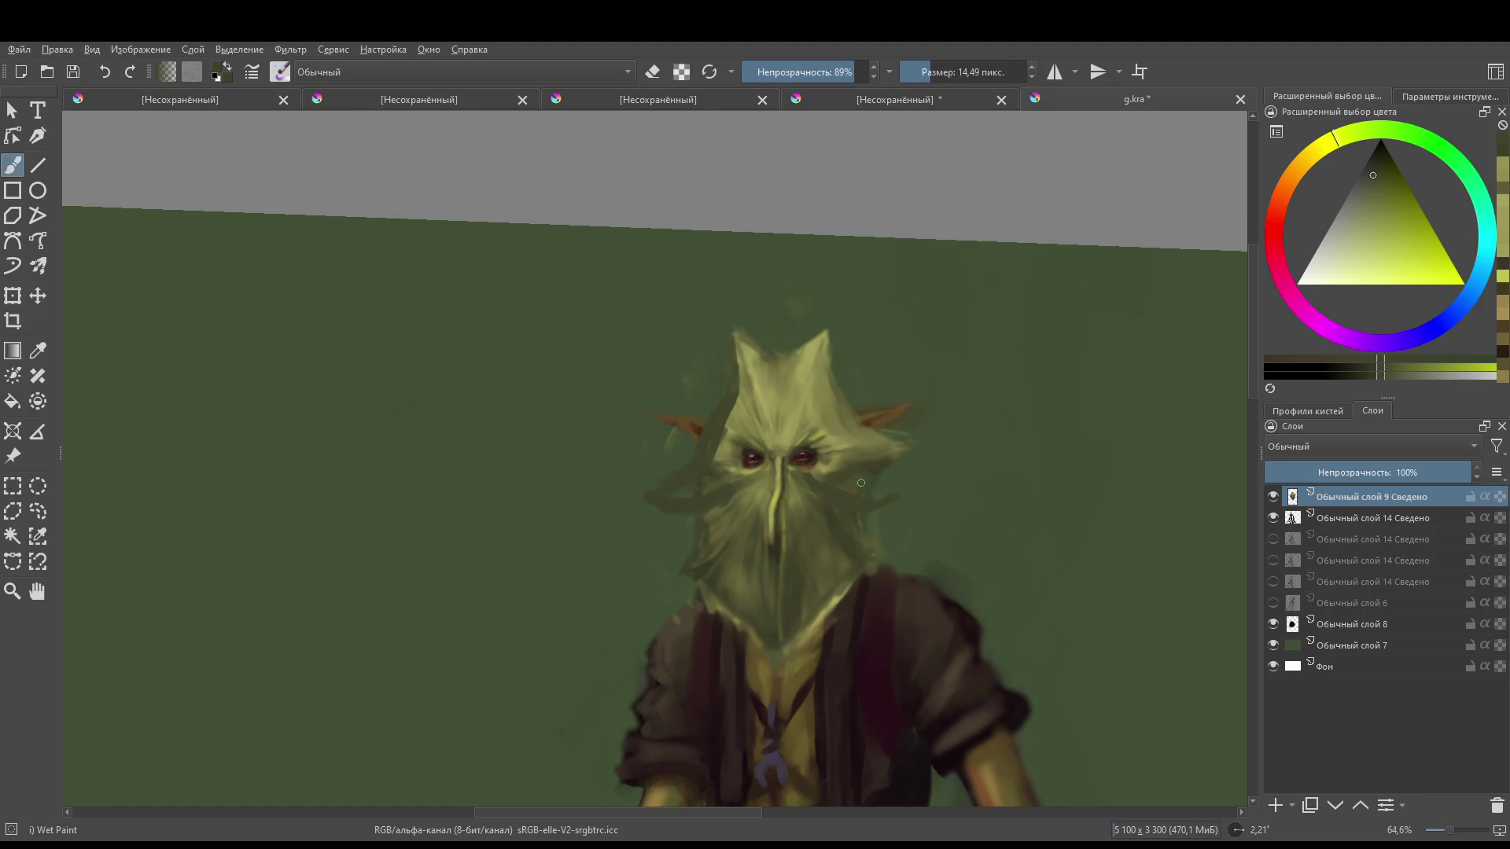
- Erase the light patch beside the right ear
key(e)
mouse_move(870, 410)
mouse_down()
mouse_move(863, 444)
mouse_move(888, 466)
mouse_up()
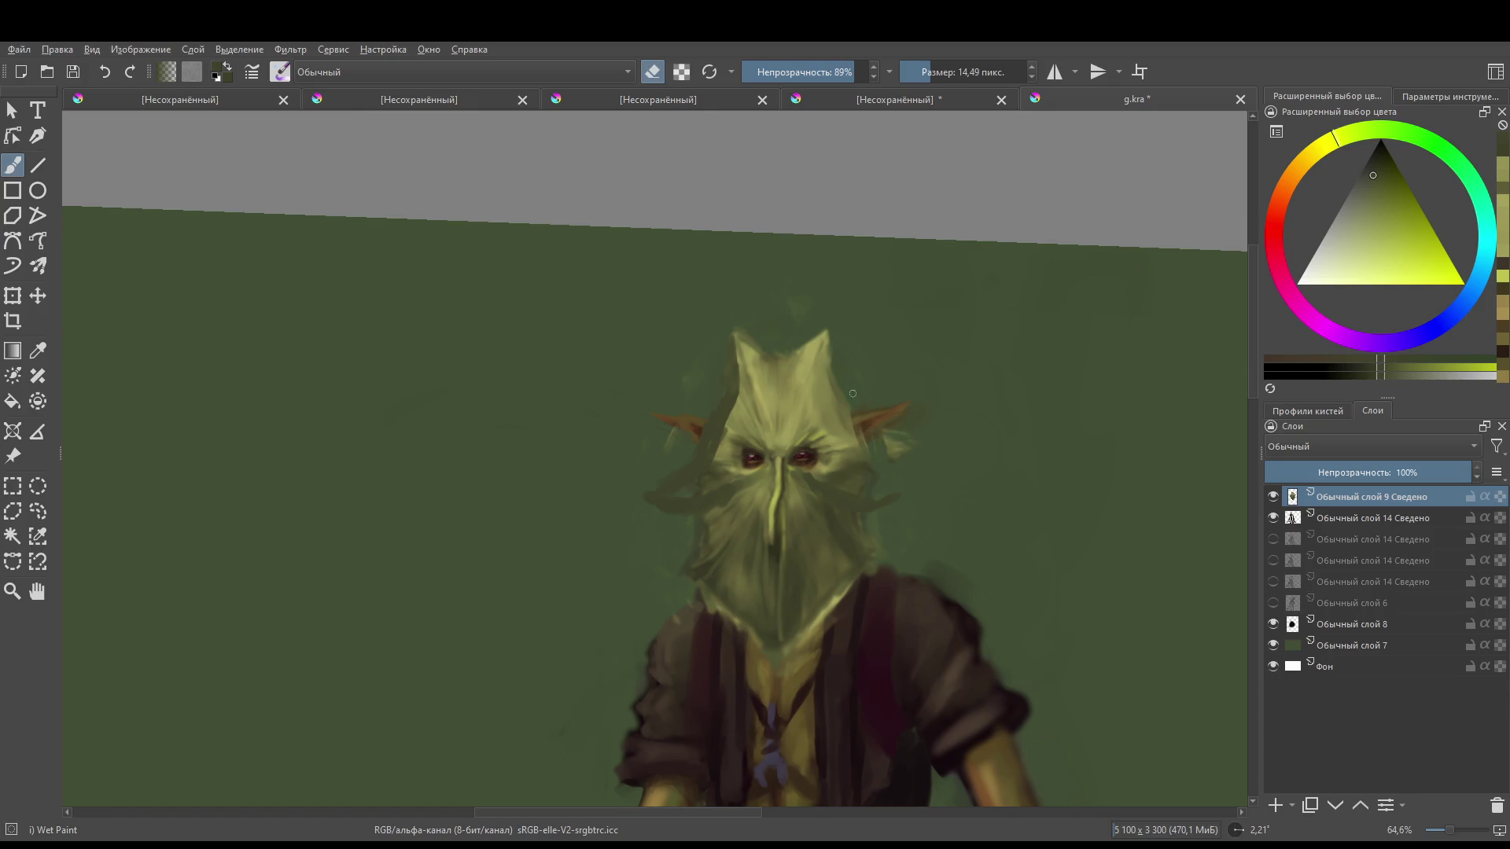
mouse_move(881, 390)
mouse_down()
mouse_move(929, 472)
mouse_move(779, 543)
mouse_up()
- Paint dark green across the face edge by the right ear, then enlarge the brush to about 32 px
key(e)
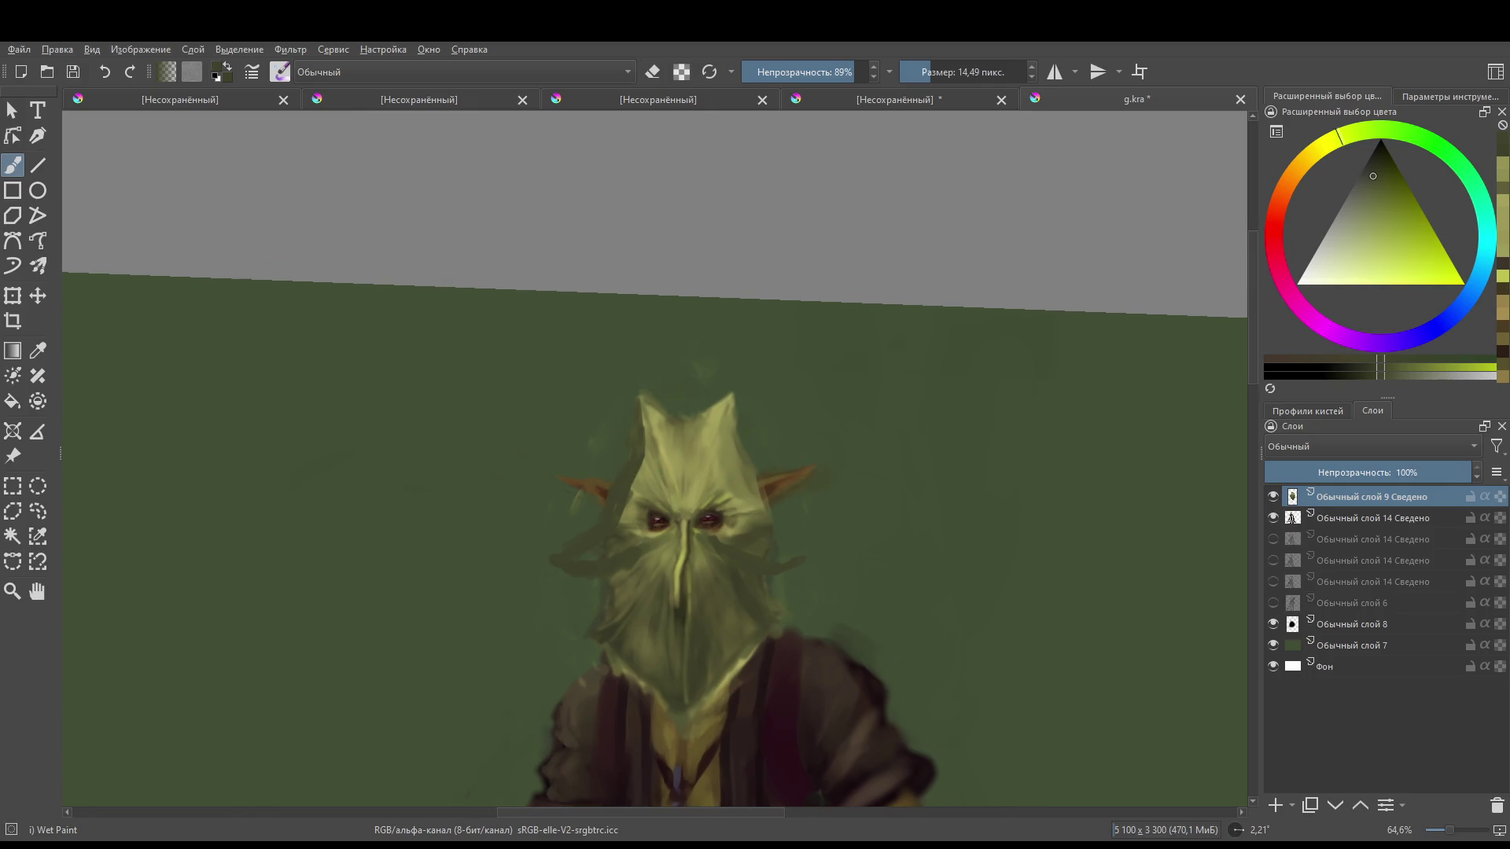
drag(731, 463, 771, 526)
drag(603, 548, 613, 548)
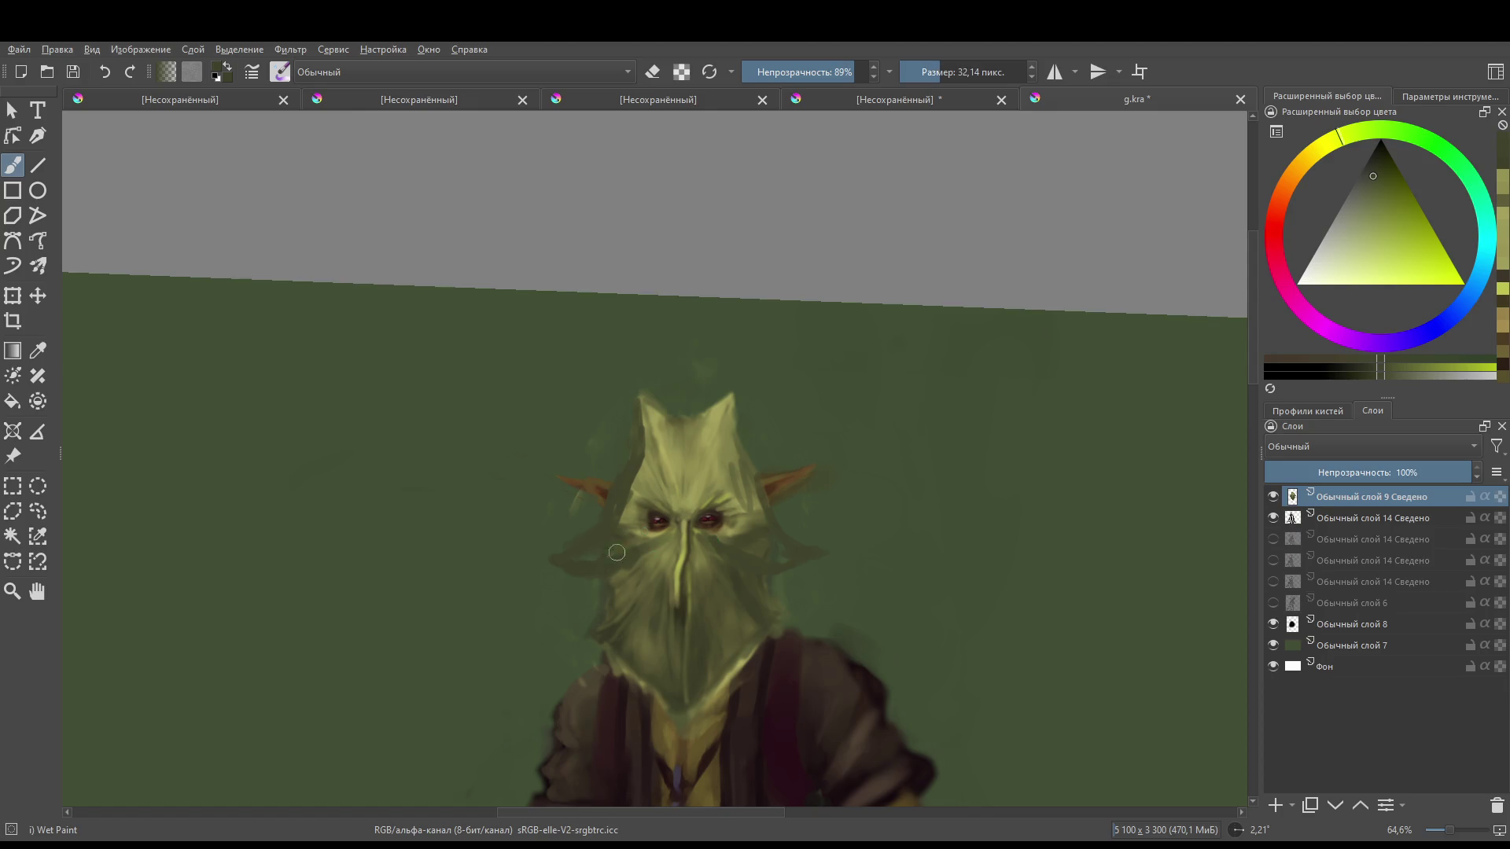
ctrl+click(778, 551)
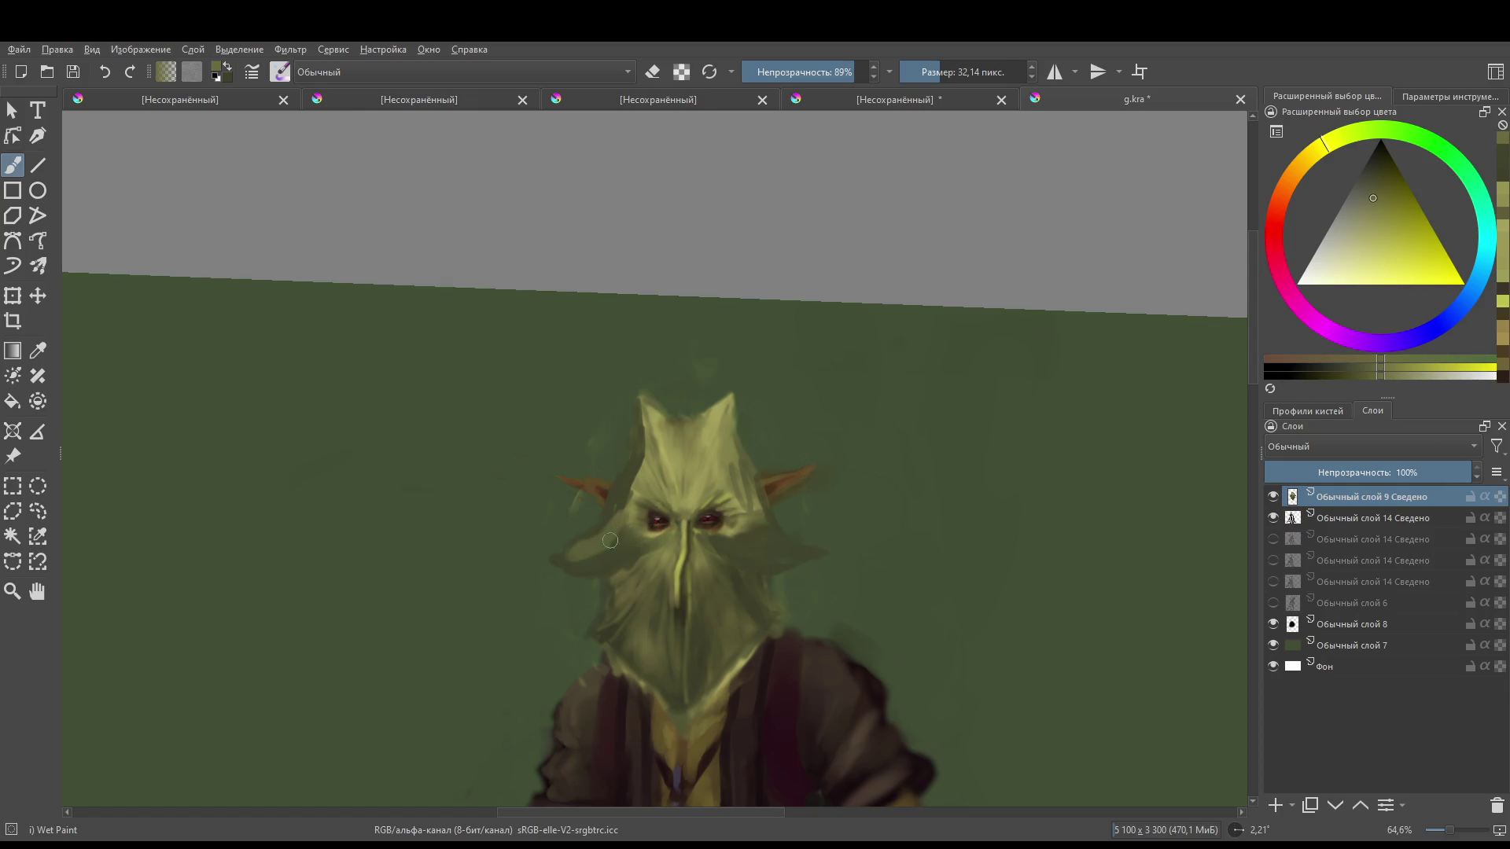
- Erase patches on the left cheek, the right cheek's tip, and the right side of the face
key(e)
key(e)
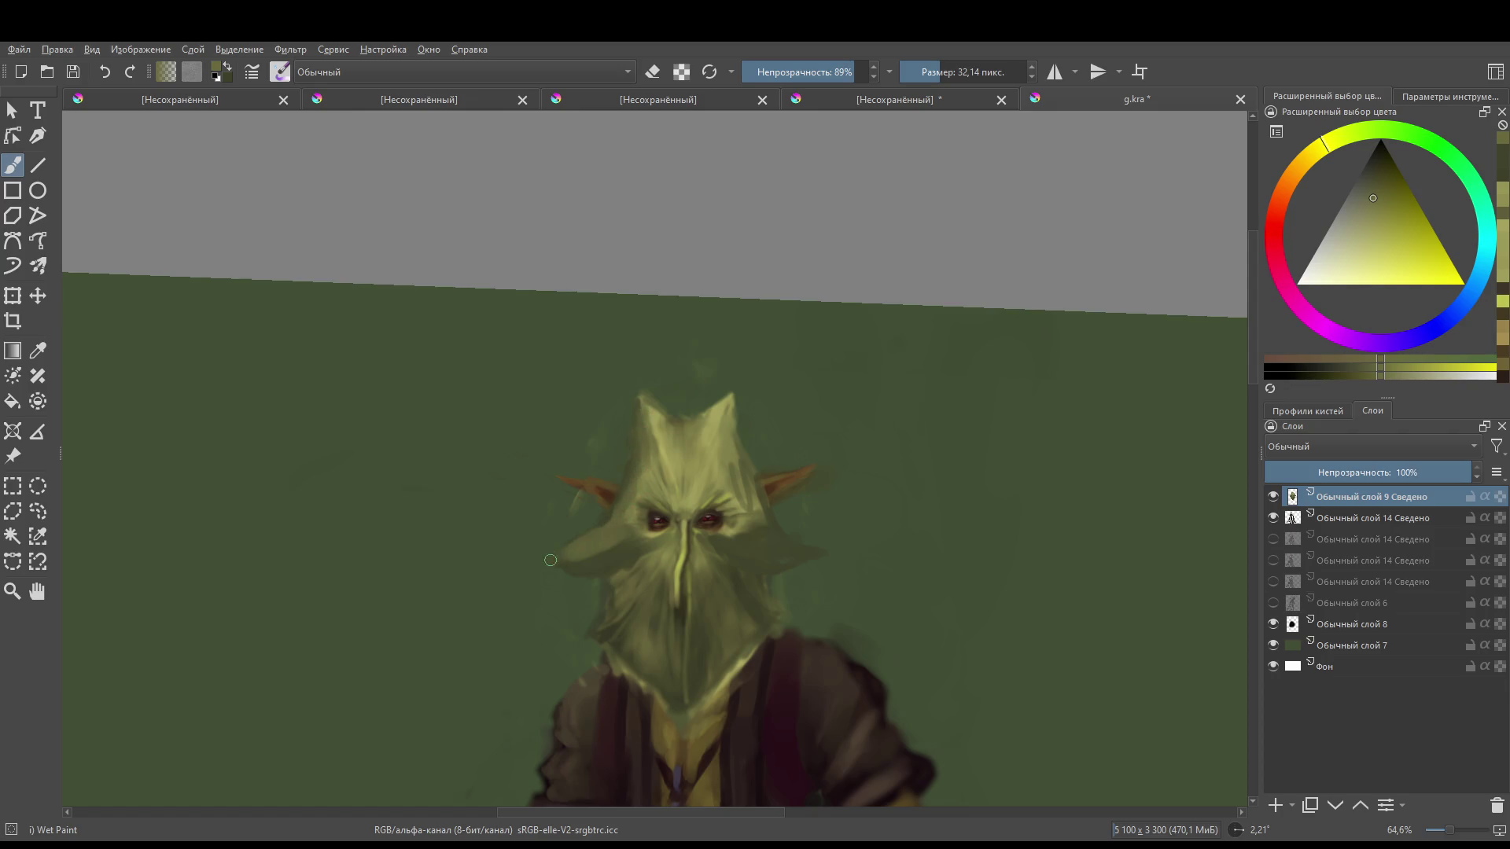
key(e)
mouse_move(595, 522)
mouse_down()
mouse_move(573, 539)
mouse_move(582, 569)
mouse_up()
drag(816, 571, 797, 564)
drag(754, 490, 761, 510)
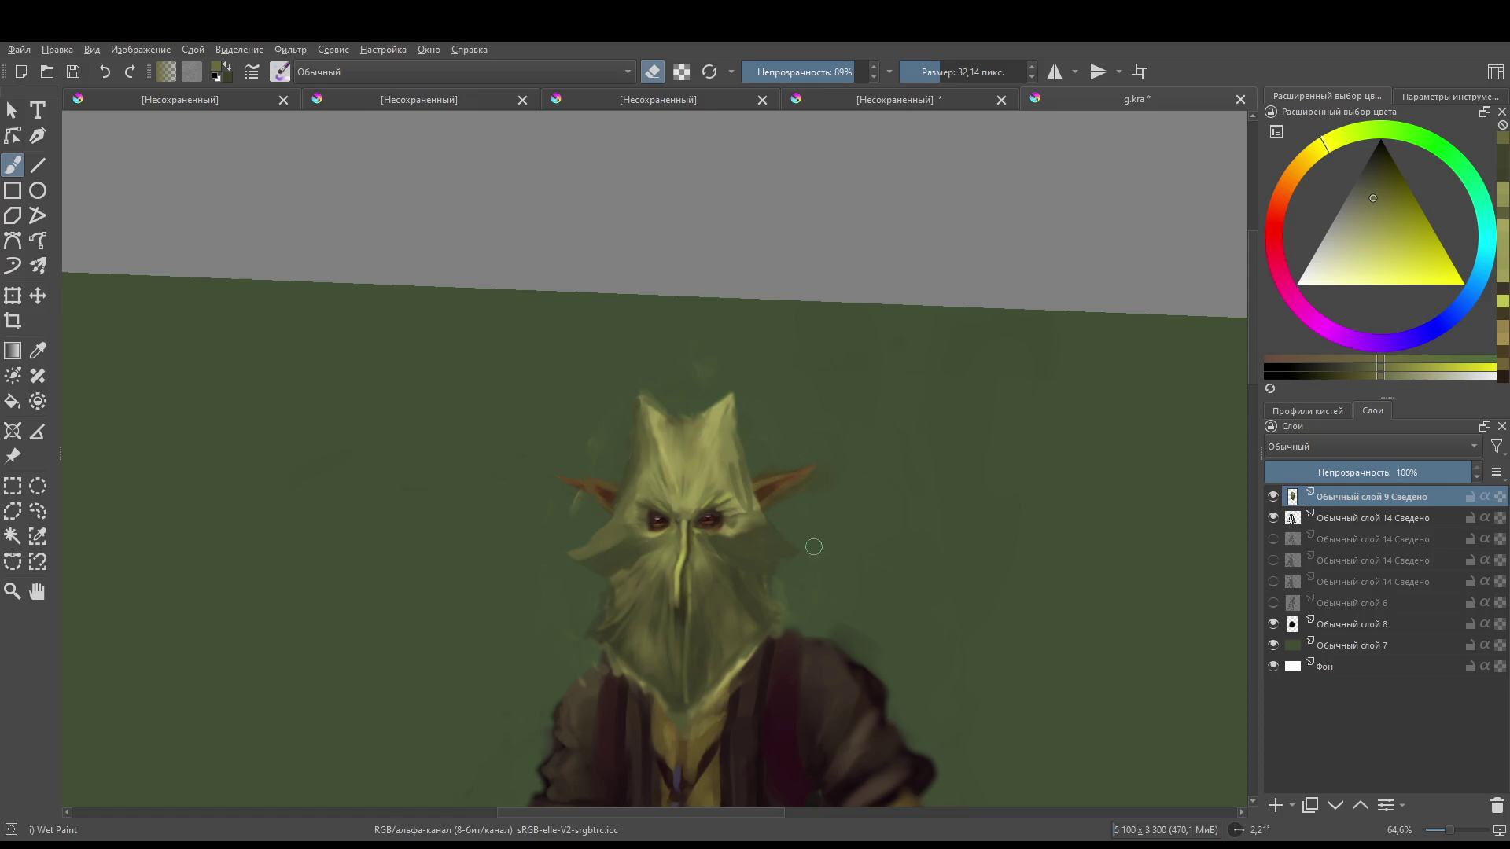
- Repaint the cheeks with a faint darker stroke on the right and a lighter one on the left
key(e)
ctrl+click(743, 531)
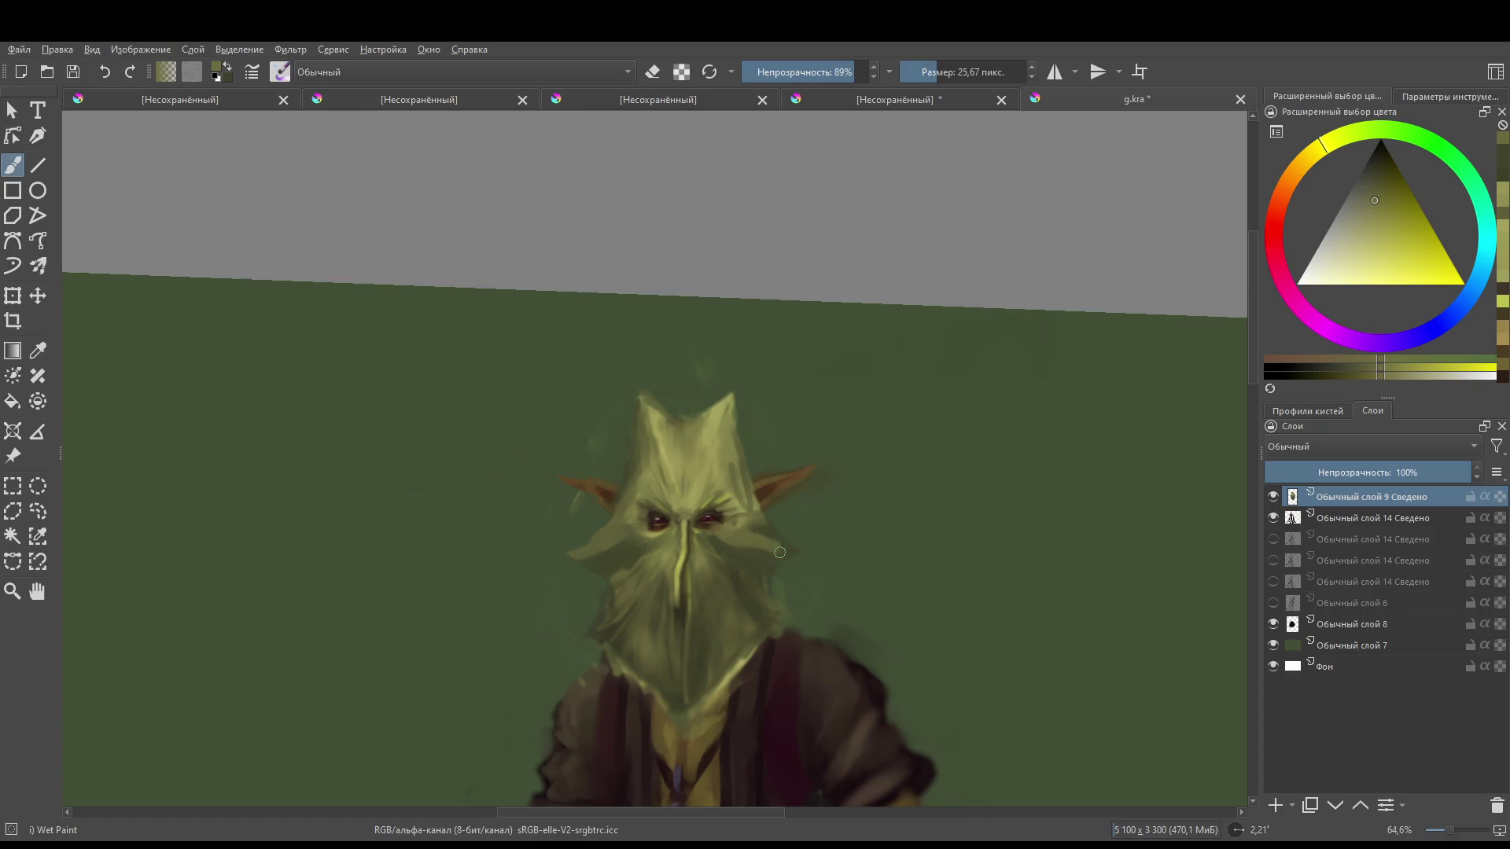
drag(759, 531, 712, 525)
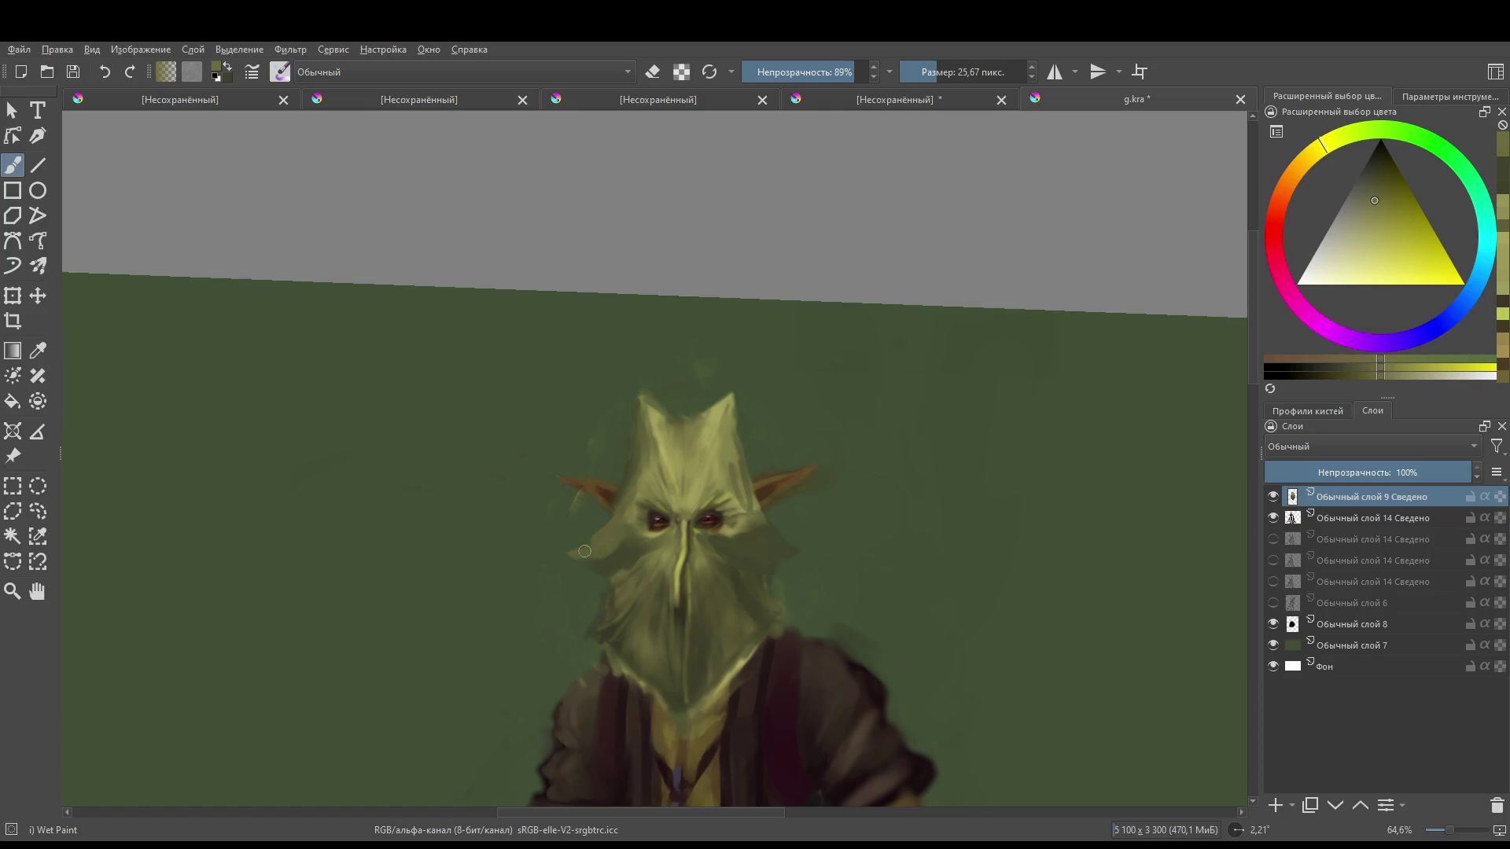
drag(585, 557, 620, 541)
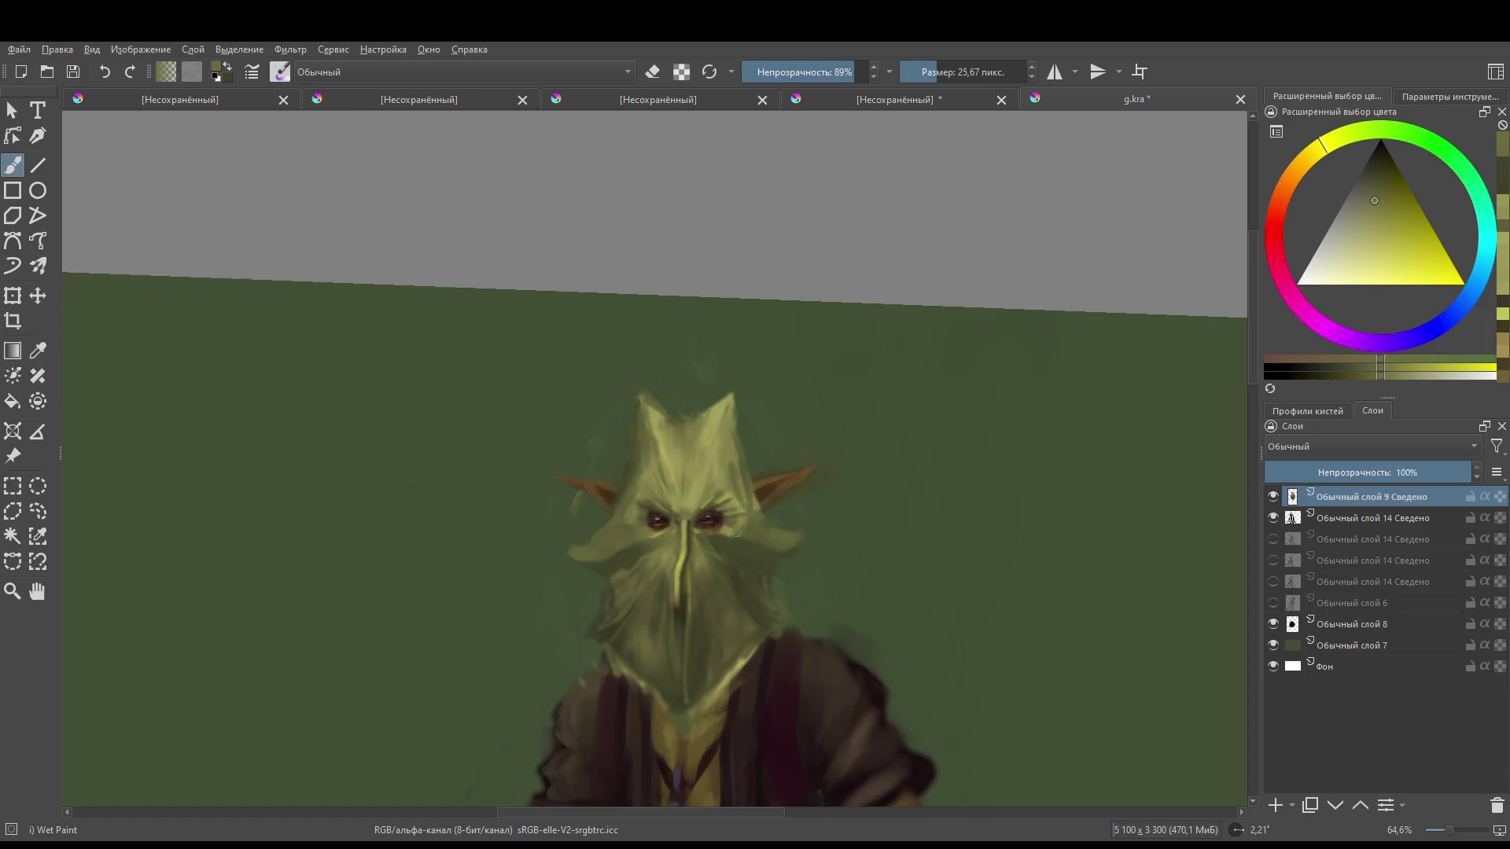
- Shrink the brush to about 8 px and erase the pointed tips at the top of the head
drag(667, 528, 632, 467)
ctrl+click(625, 565)
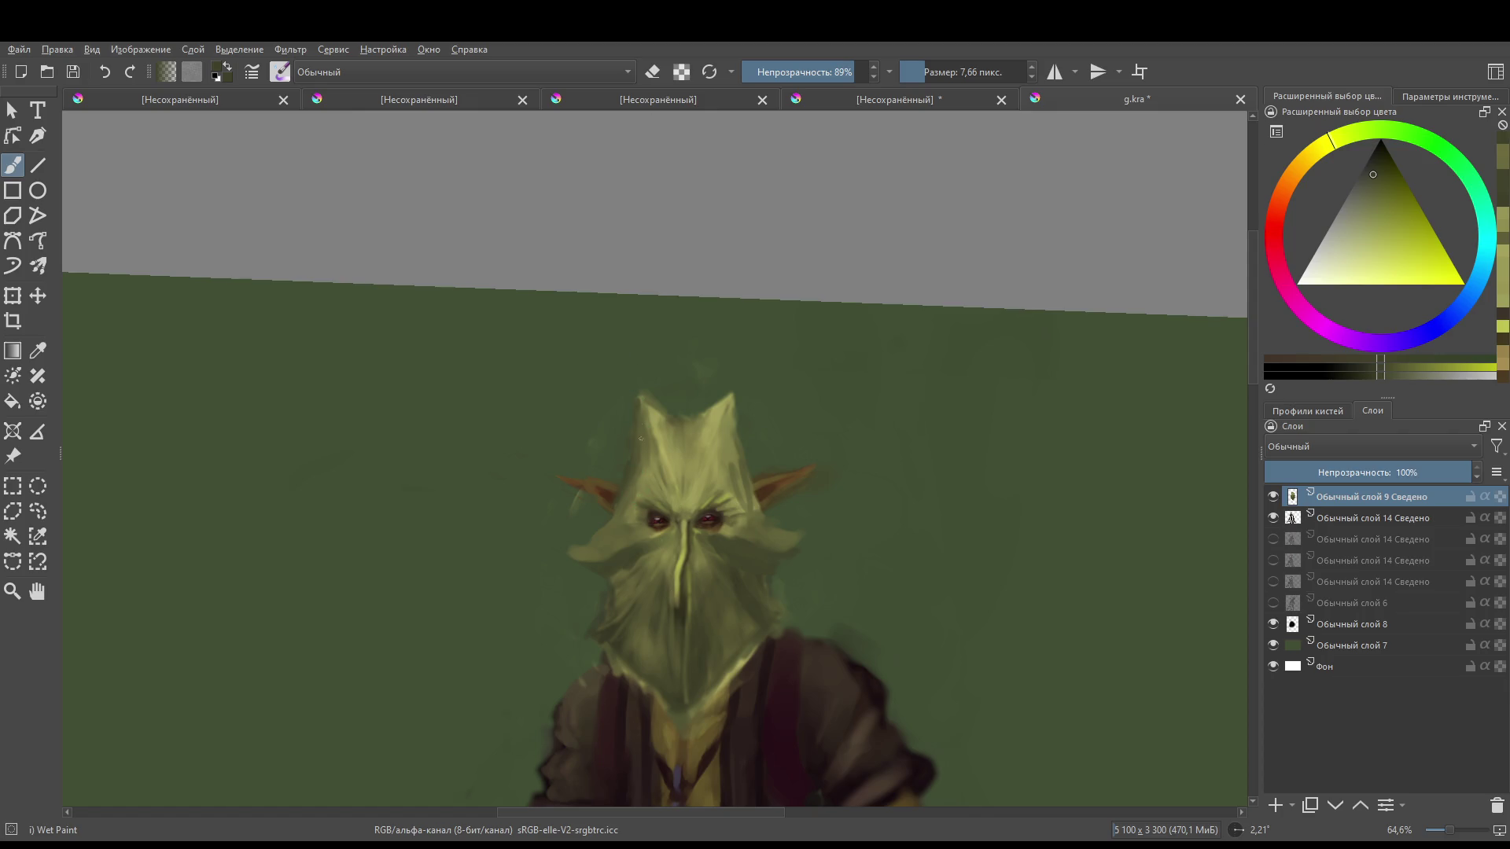
key(e)
mouse_move(630, 417)
mouse_down()
mouse_move(653, 429)
mouse_move(641, 413)
mouse_move(712, 394)
mouse_move(760, 443)
mouse_move(720, 401)
mouse_move(653, 423)
mouse_up()
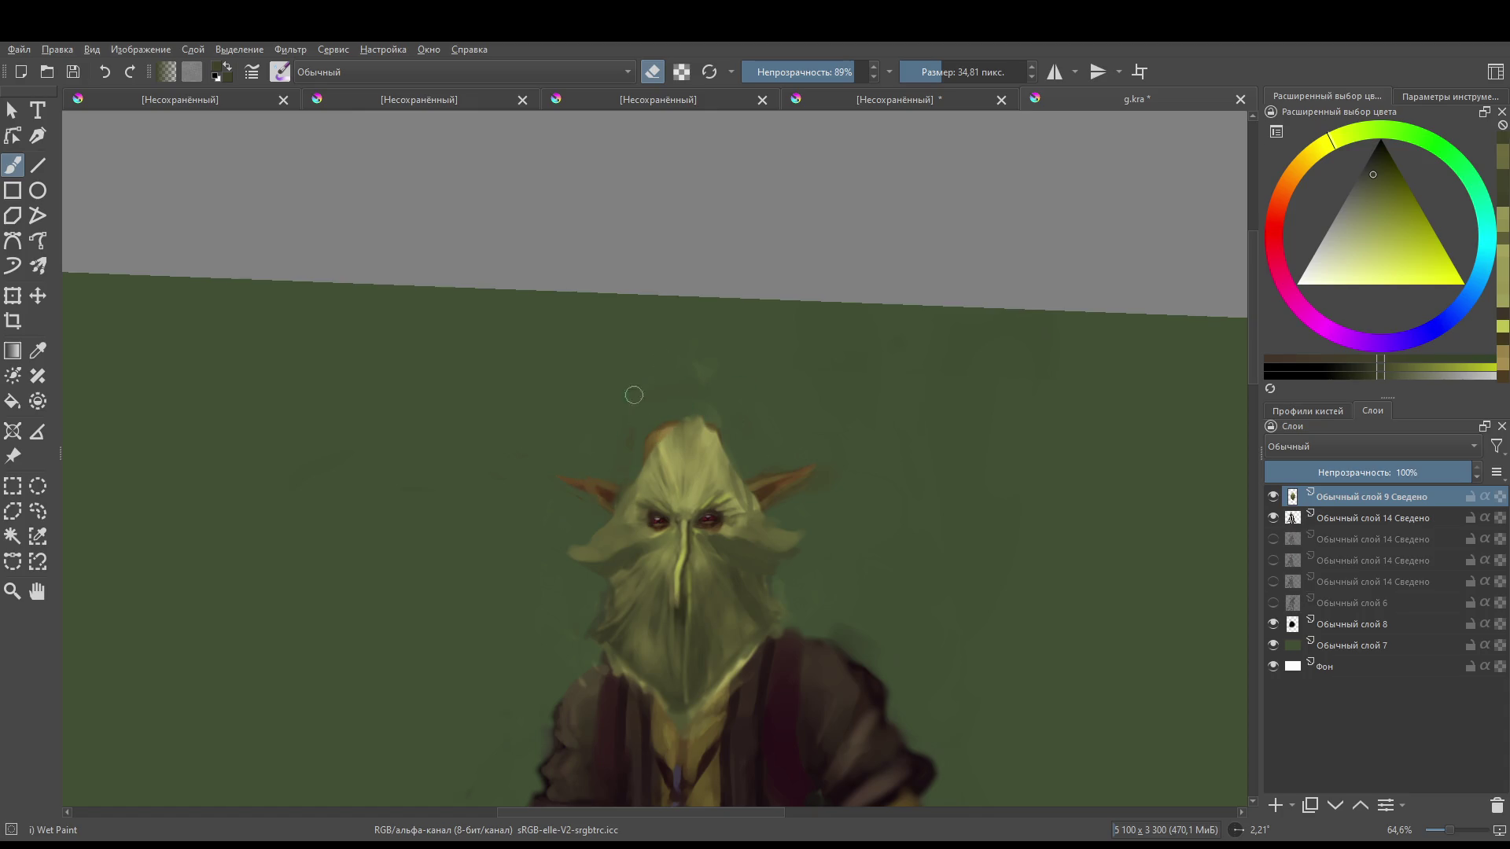
- Erase the remaining head tip, then try painting a new yellow-green tip and undo it
mouse_move(741, 421)
mouse_down()
mouse_move(684, 404)
mouse_move(698, 411)
mouse_move(765, 306)
mouse_move(796, 404)
mouse_up()
key(e)
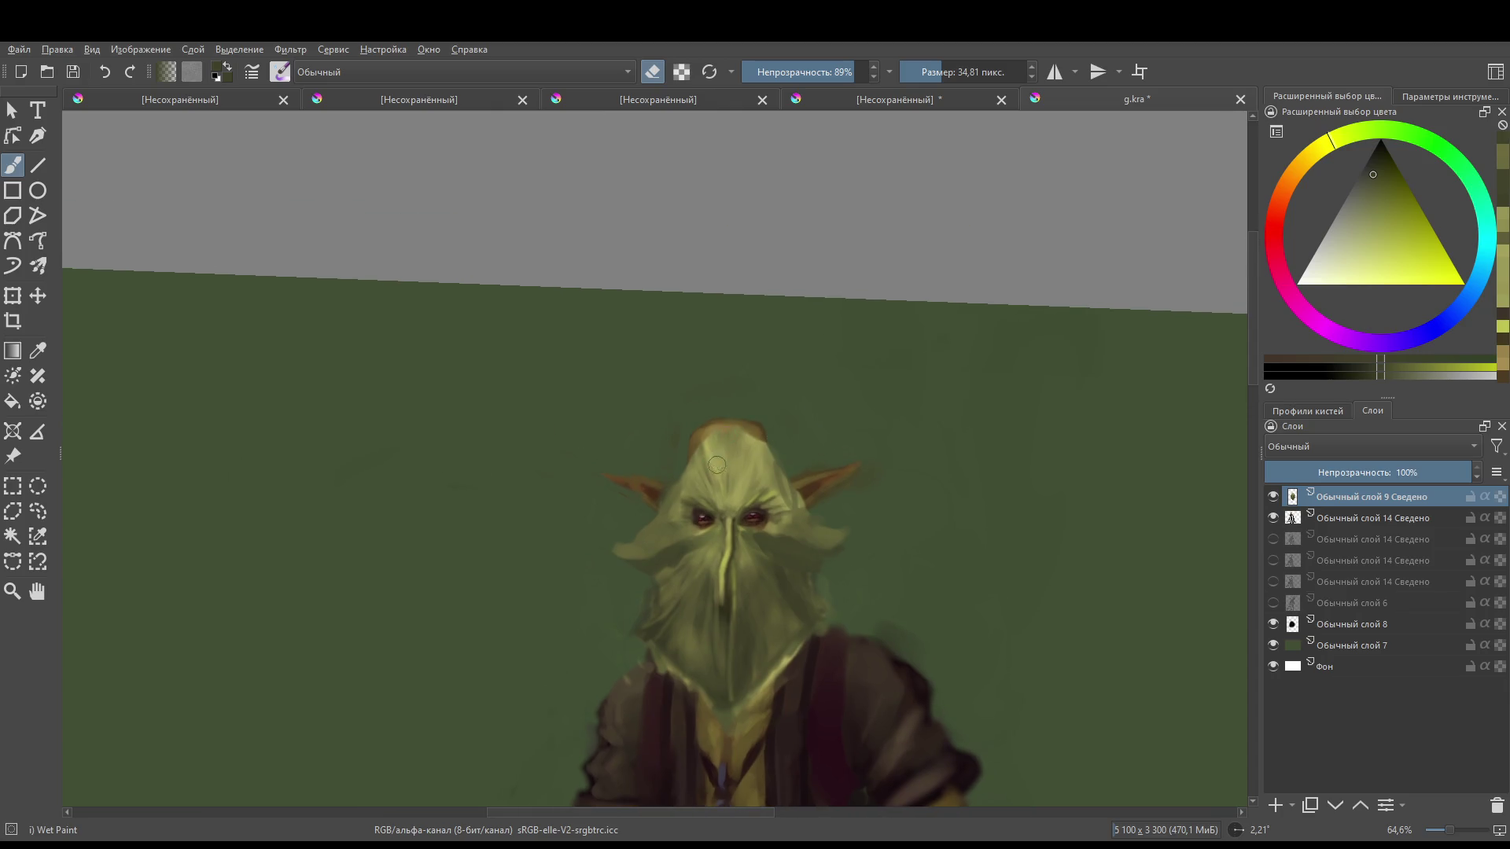
ctrl+click(712, 459)
mouse_move(709, 448)
mouse_down()
mouse_move(698, 423)
mouse_move(682, 464)
mouse_move(693, 435)
mouse_move(766, 419)
mouse_move(751, 423)
mouse_move(778, 469)
mouse_move(723, 405)
mouse_move(637, 538)
mouse_up()
key(ctrl+z)
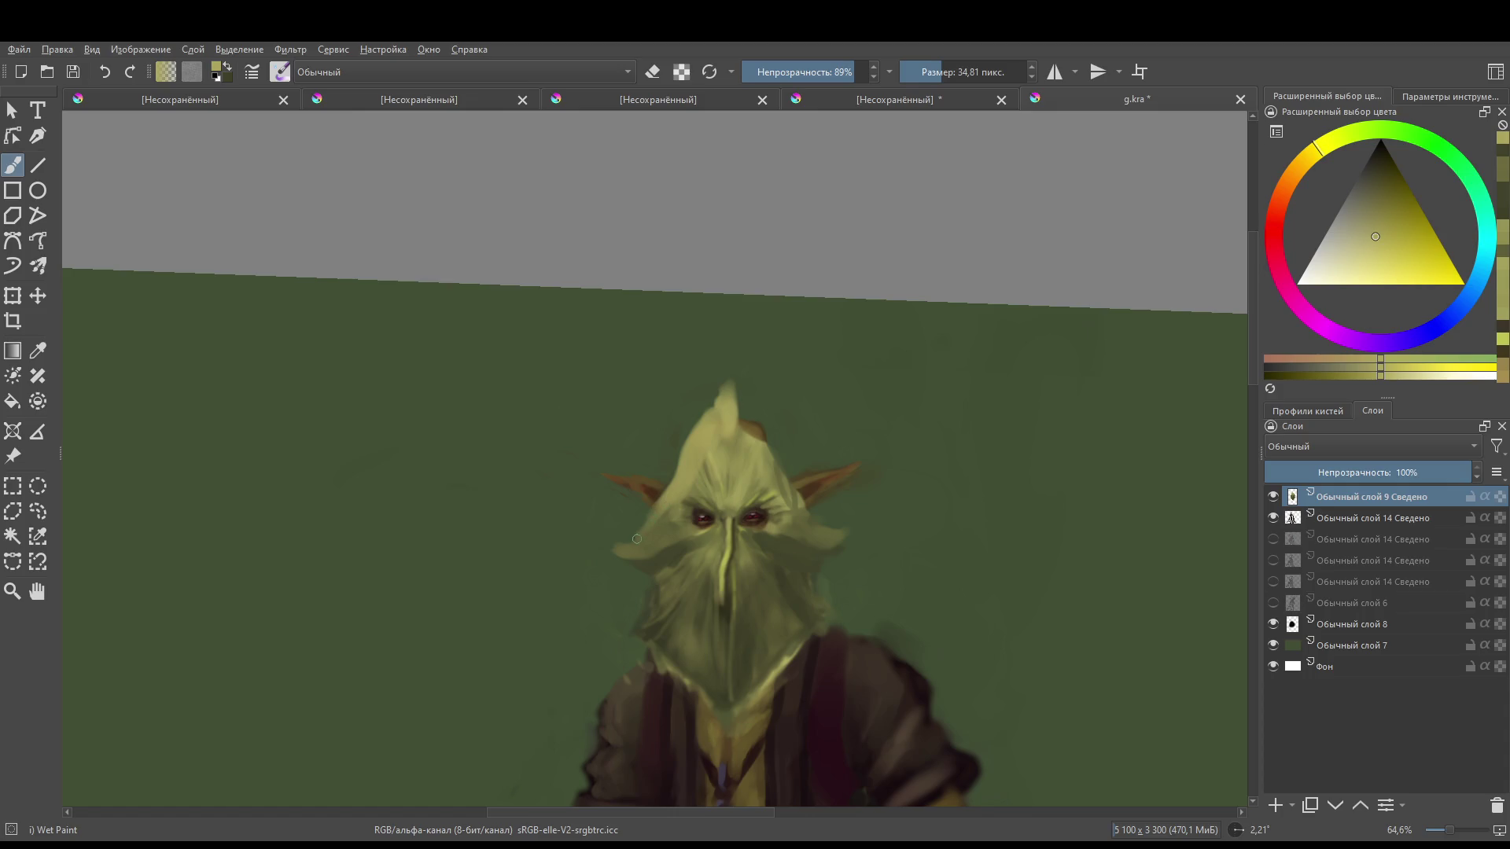
- Cover the brown bump, smooth the forehead crease, and build a tall pointed peak on the head
mouse_move(726, 421)
mouse_down()
mouse_move(763, 432)
mouse_move(743, 409)
mouse_move(761, 430)
mouse_move(790, 479)
mouse_move(751, 418)
mouse_move(822, 523)
mouse_move(804, 513)
mouse_up()
scroll(912, 499, up, 1)
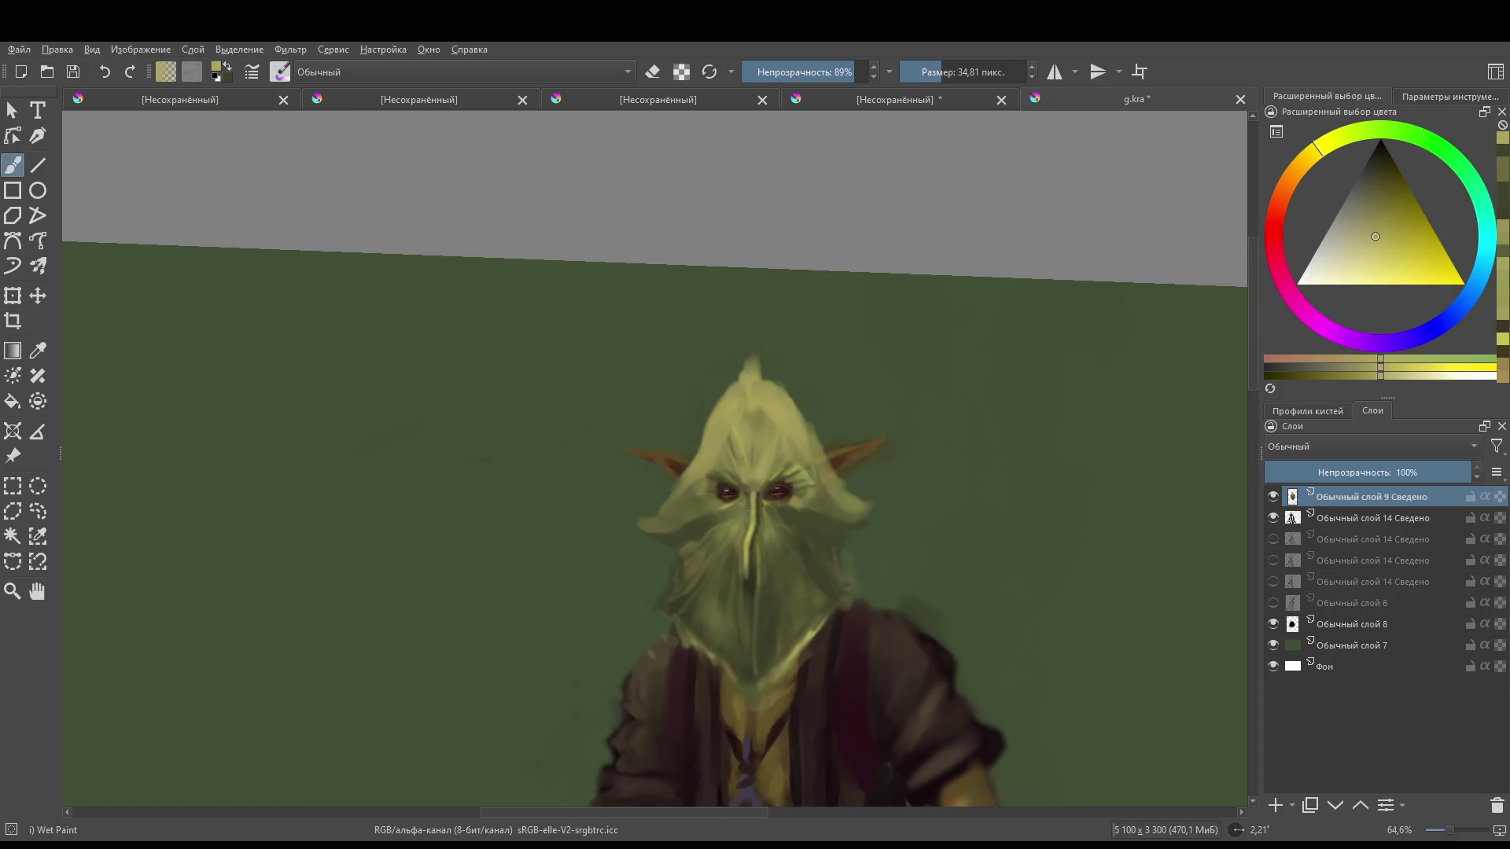
scroll(735, 472, up, 1)
key(bracketleft)
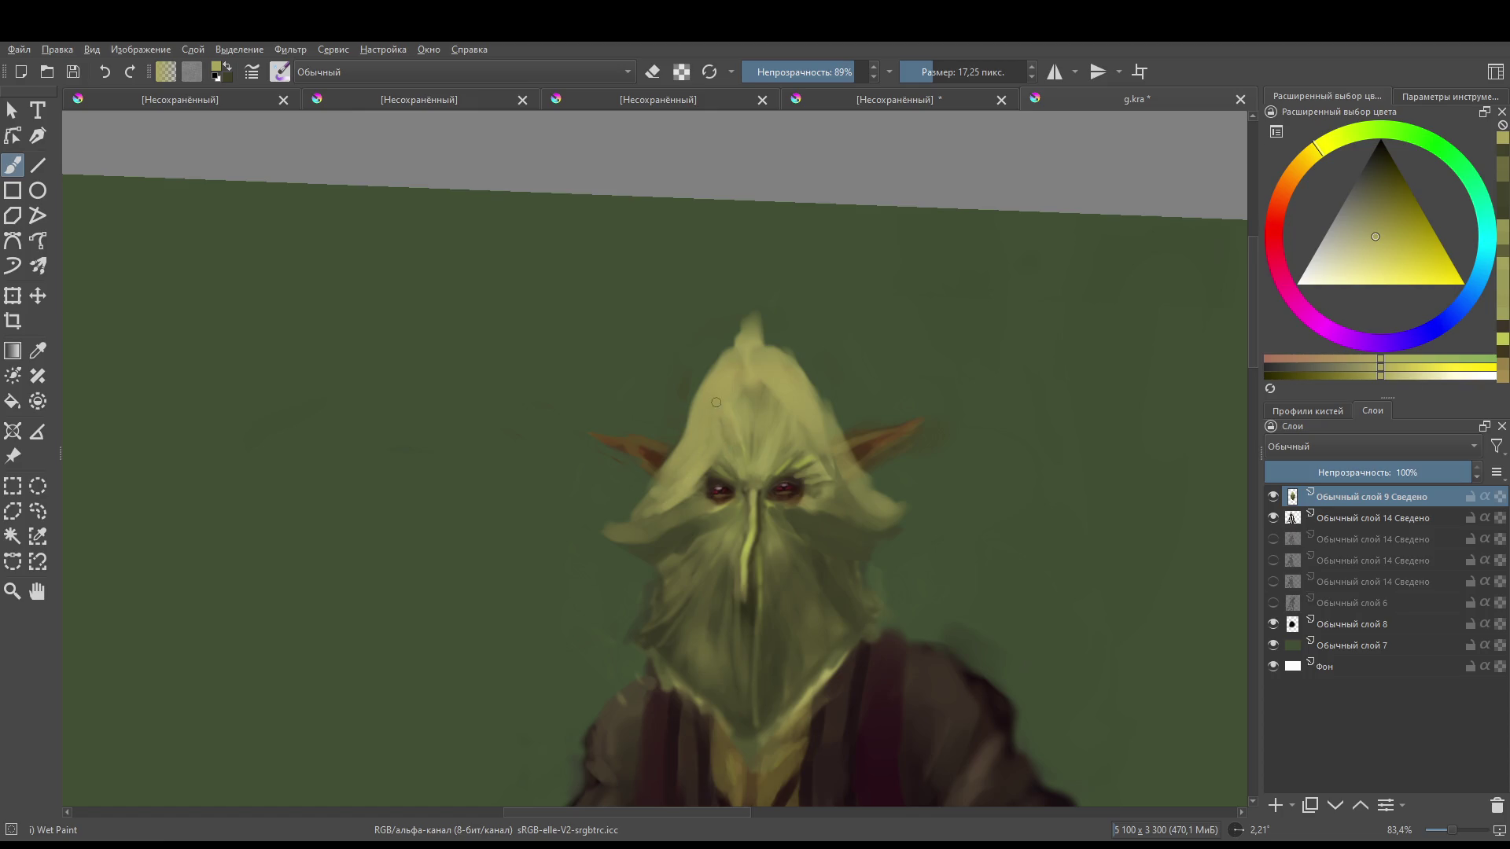
mouse_move(743, 427)
mouse_down()
mouse_move(746, 385)
mouse_move(752, 452)
mouse_up()
mouse_move(770, 394)
mouse_down()
mouse_move(753, 464)
mouse_move(742, 369)
mouse_up()
mouse_move(770, 452)
mouse_down()
mouse_move(783, 471)
mouse_move(787, 448)
mouse_move(812, 445)
mouse_up()
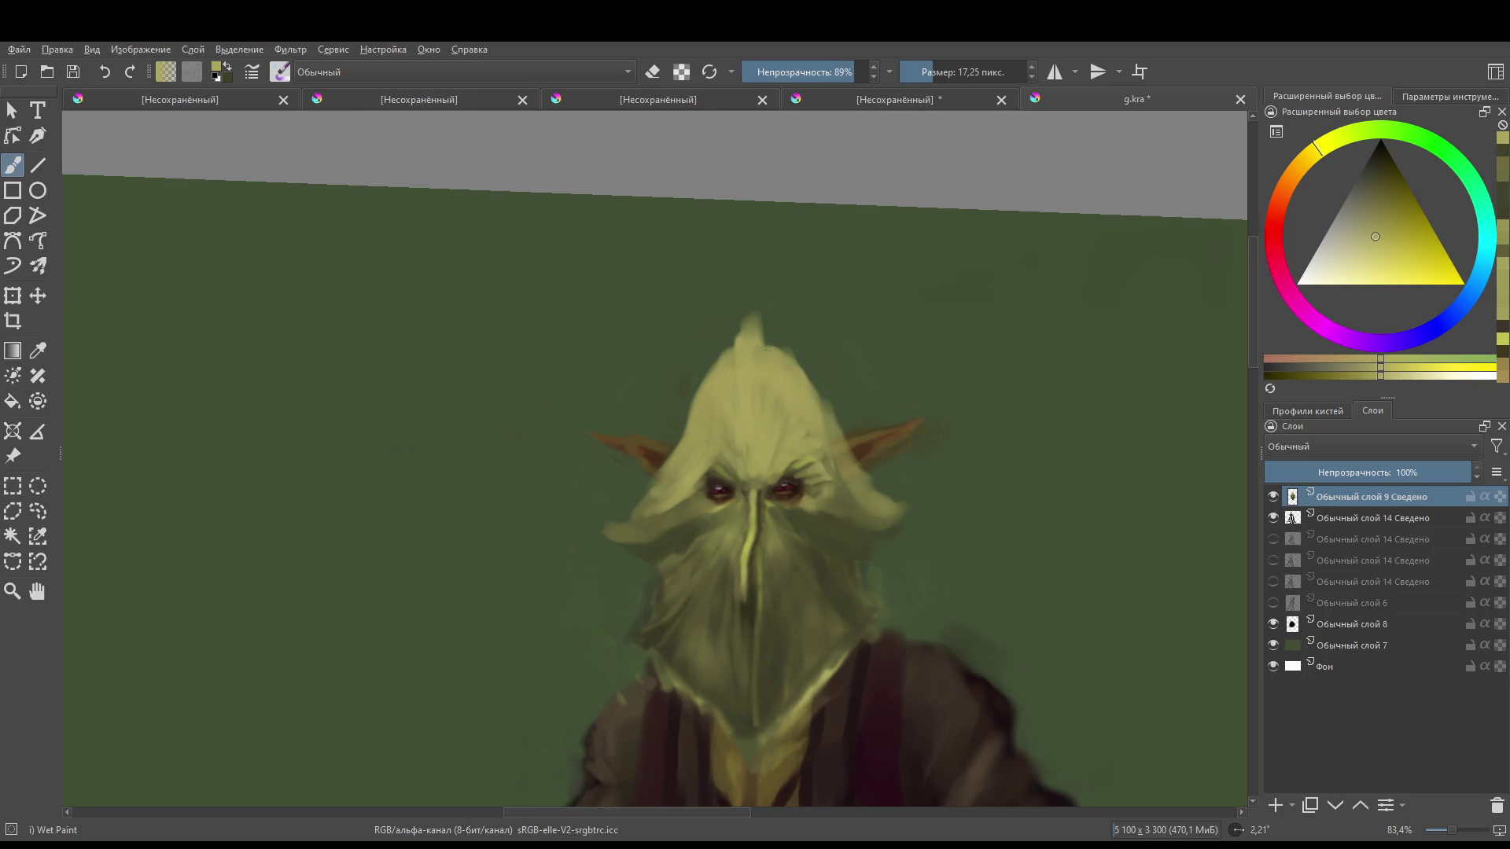
mouse_move(761, 350)
mouse_down()
mouse_move(778, 320)
mouse_move(768, 356)
mouse_move(748, 308)
mouse_move(740, 322)
mouse_up()
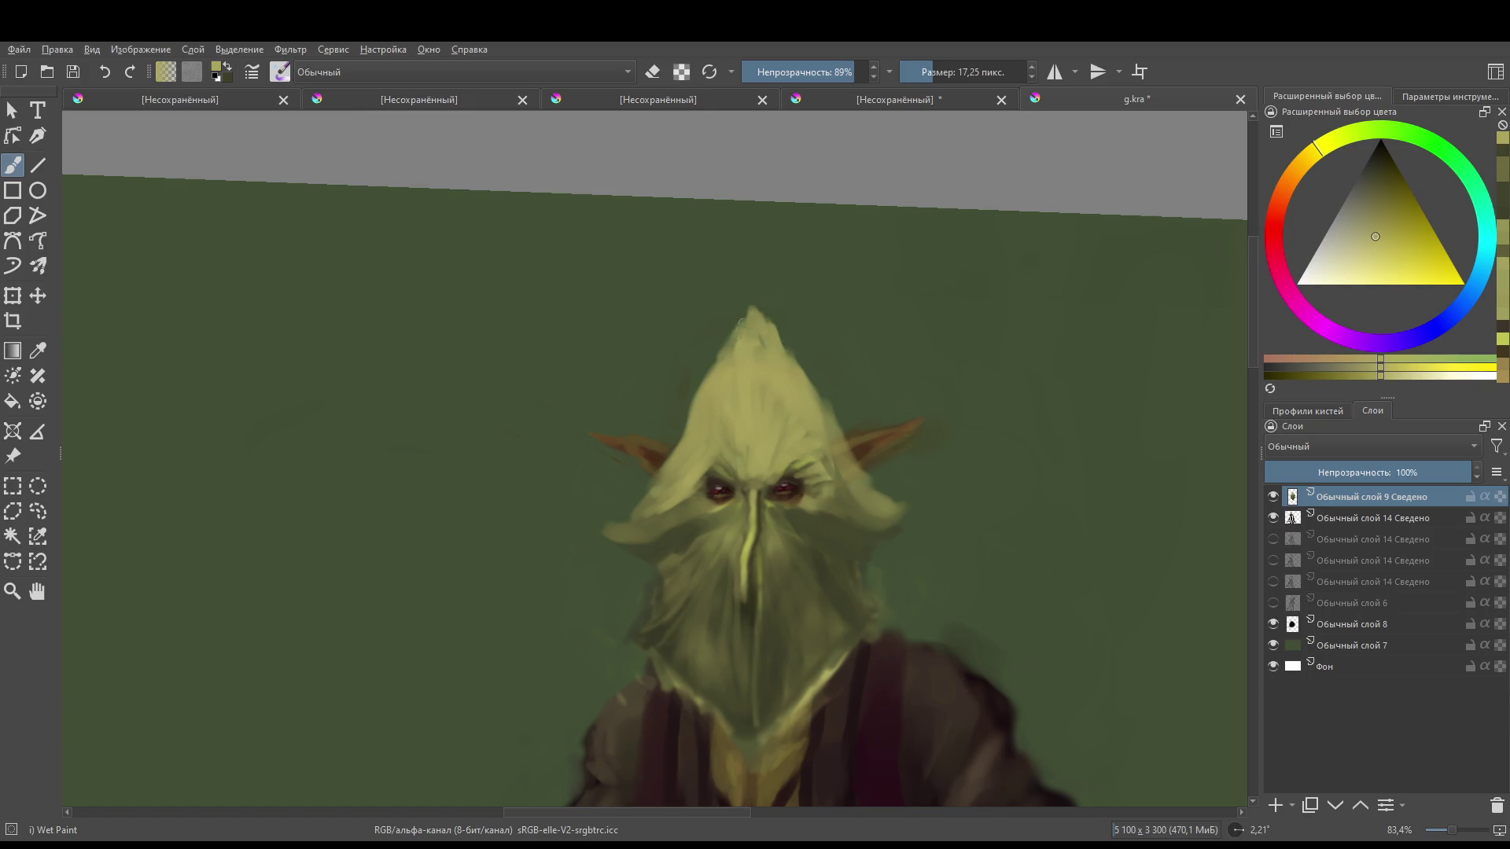
- Sample darker olive and dab lighter and darker patches left of the neck and near the collar
key(e)
scroll(863, 330, down, 5)
scroll(686, 497, up, 3)
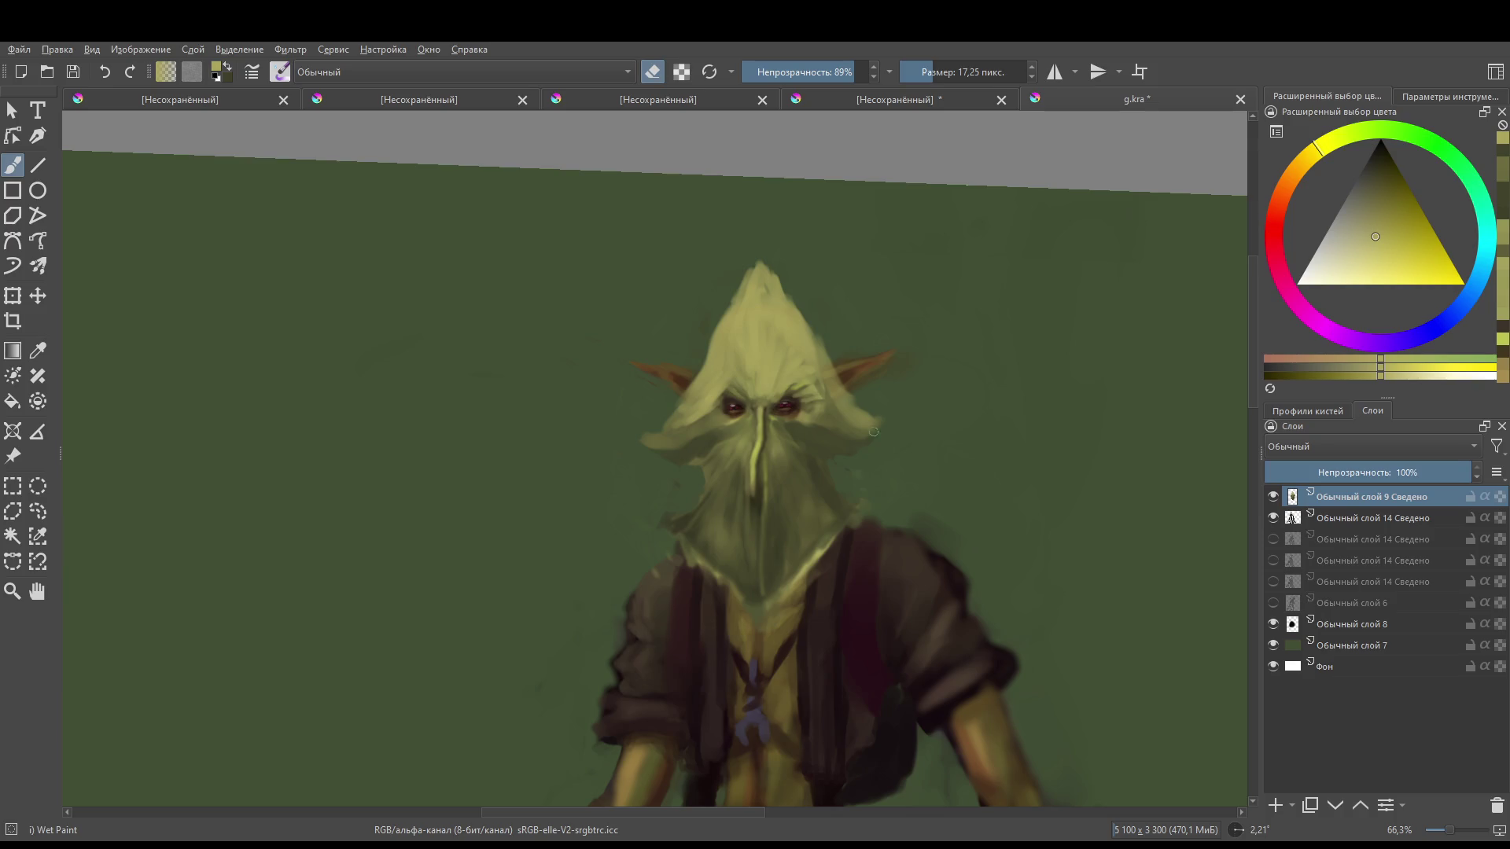
key(e)
ctrl+click(727, 494)
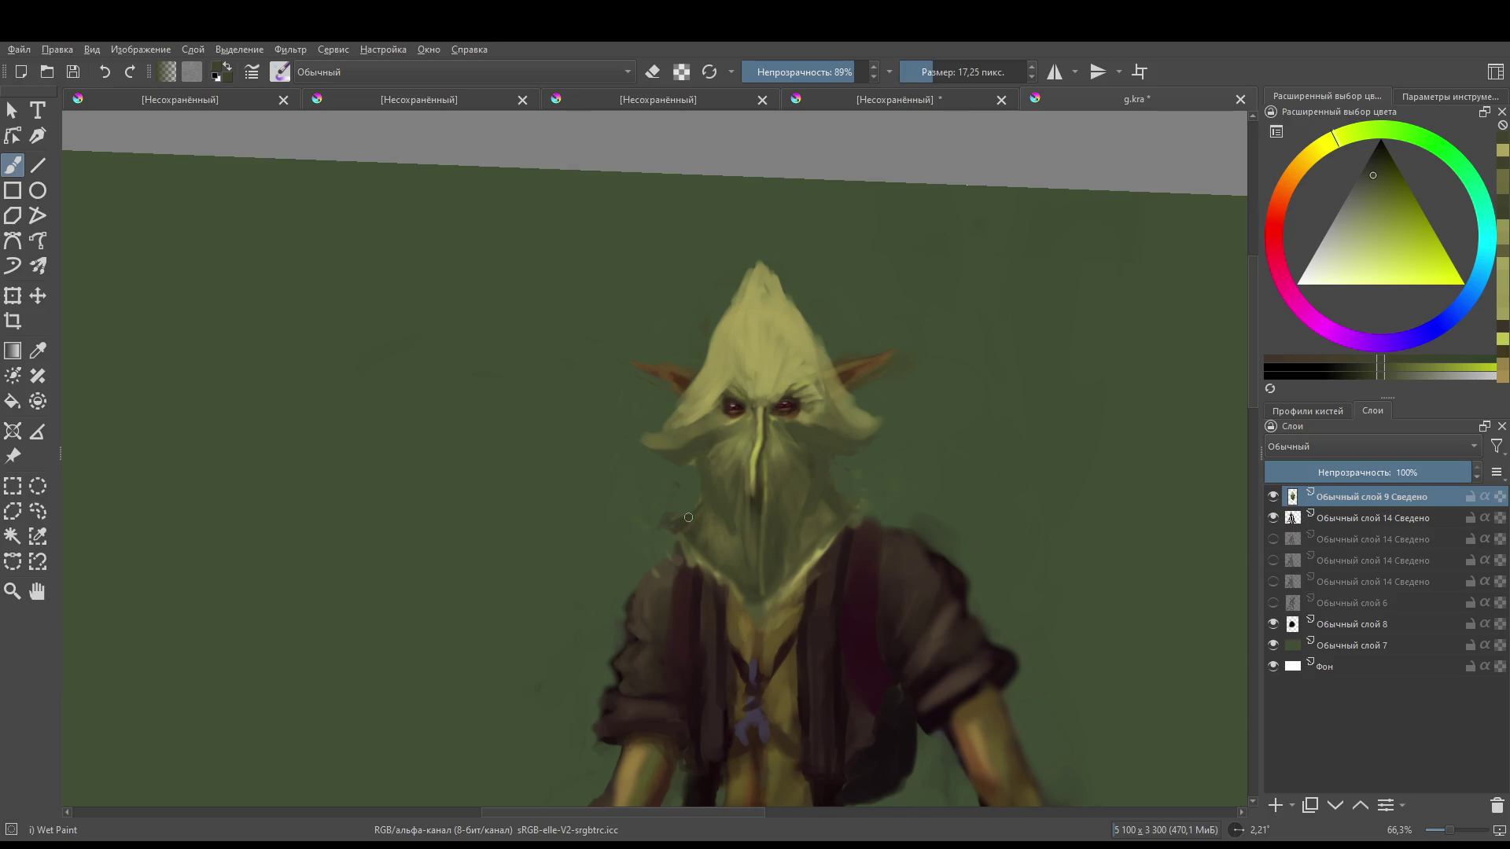
mouse_move(669, 513)
mouse_down()
mouse_move(648, 533)
mouse_move(691, 543)
mouse_up()
drag(827, 544, 809, 560)
ctrl+click(818, 515)
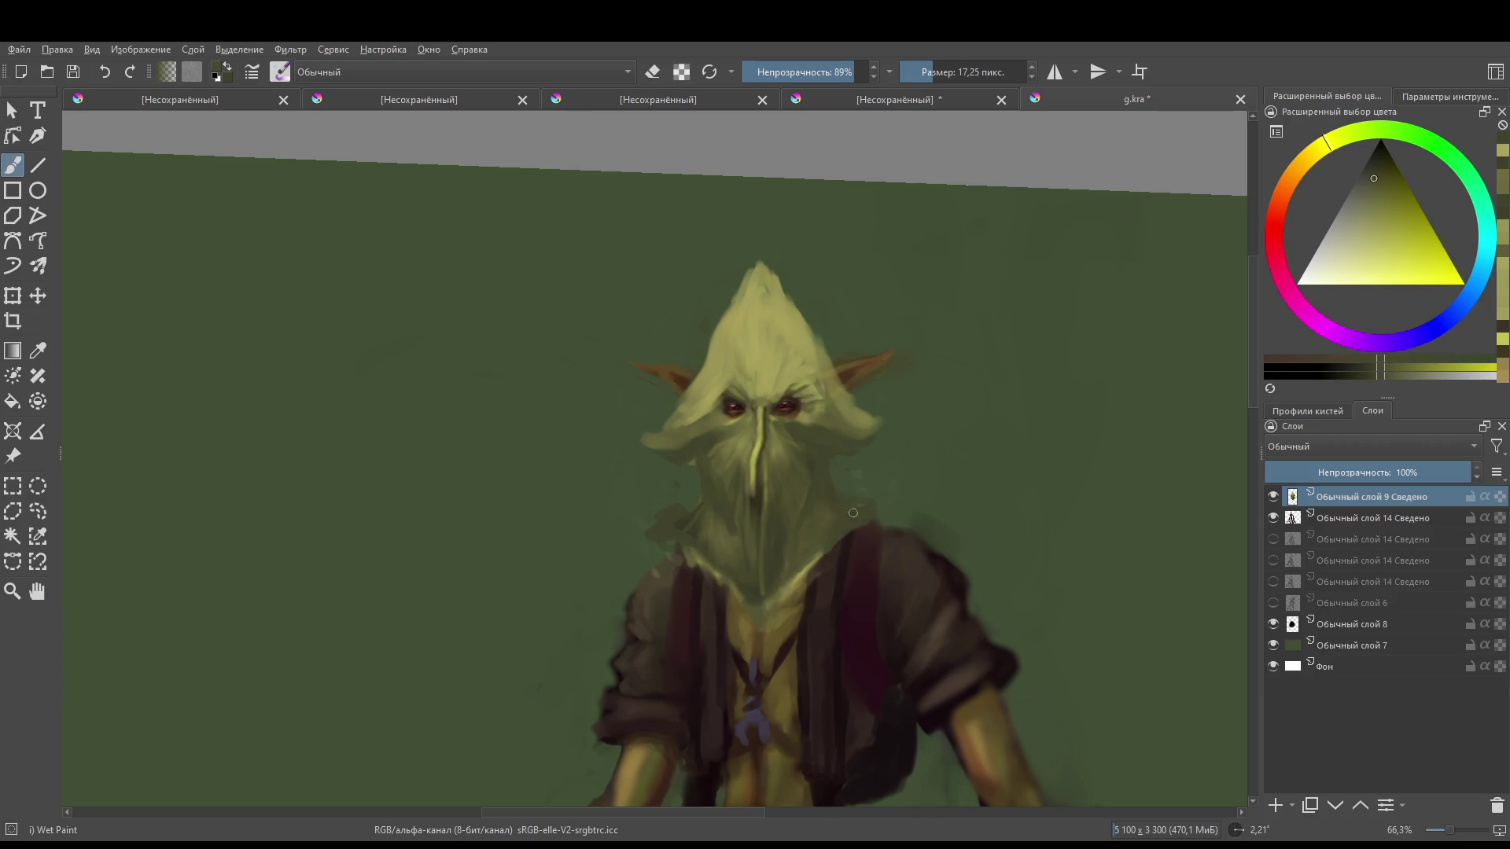
click(661, 524)
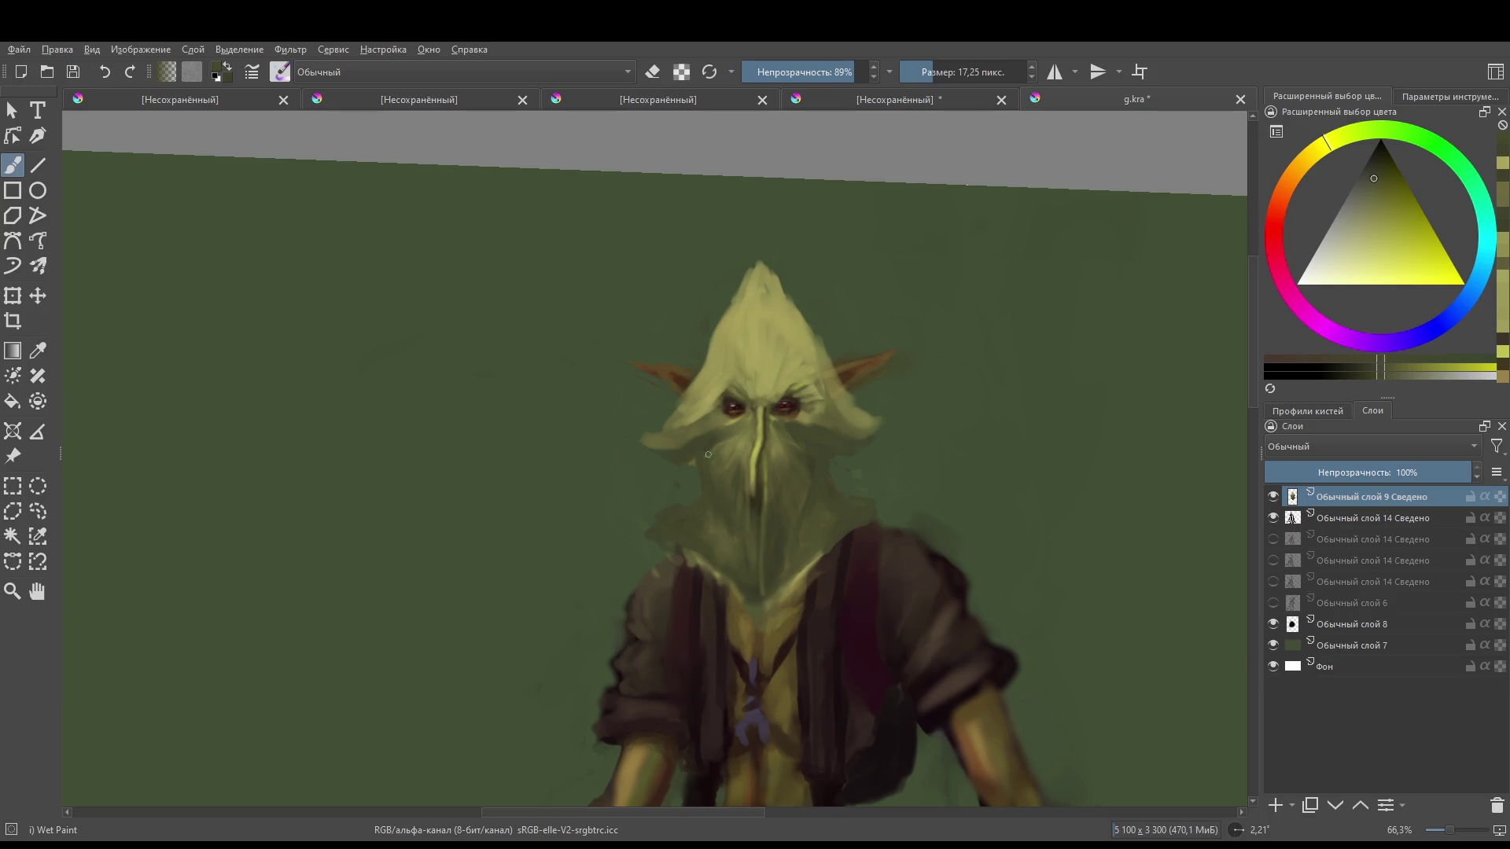
scroll(776, 505, down, 1)
- With a smaller brush, paint light olive strokes between the eyes and across the left cheek
scroll(776, 506, up, 2)
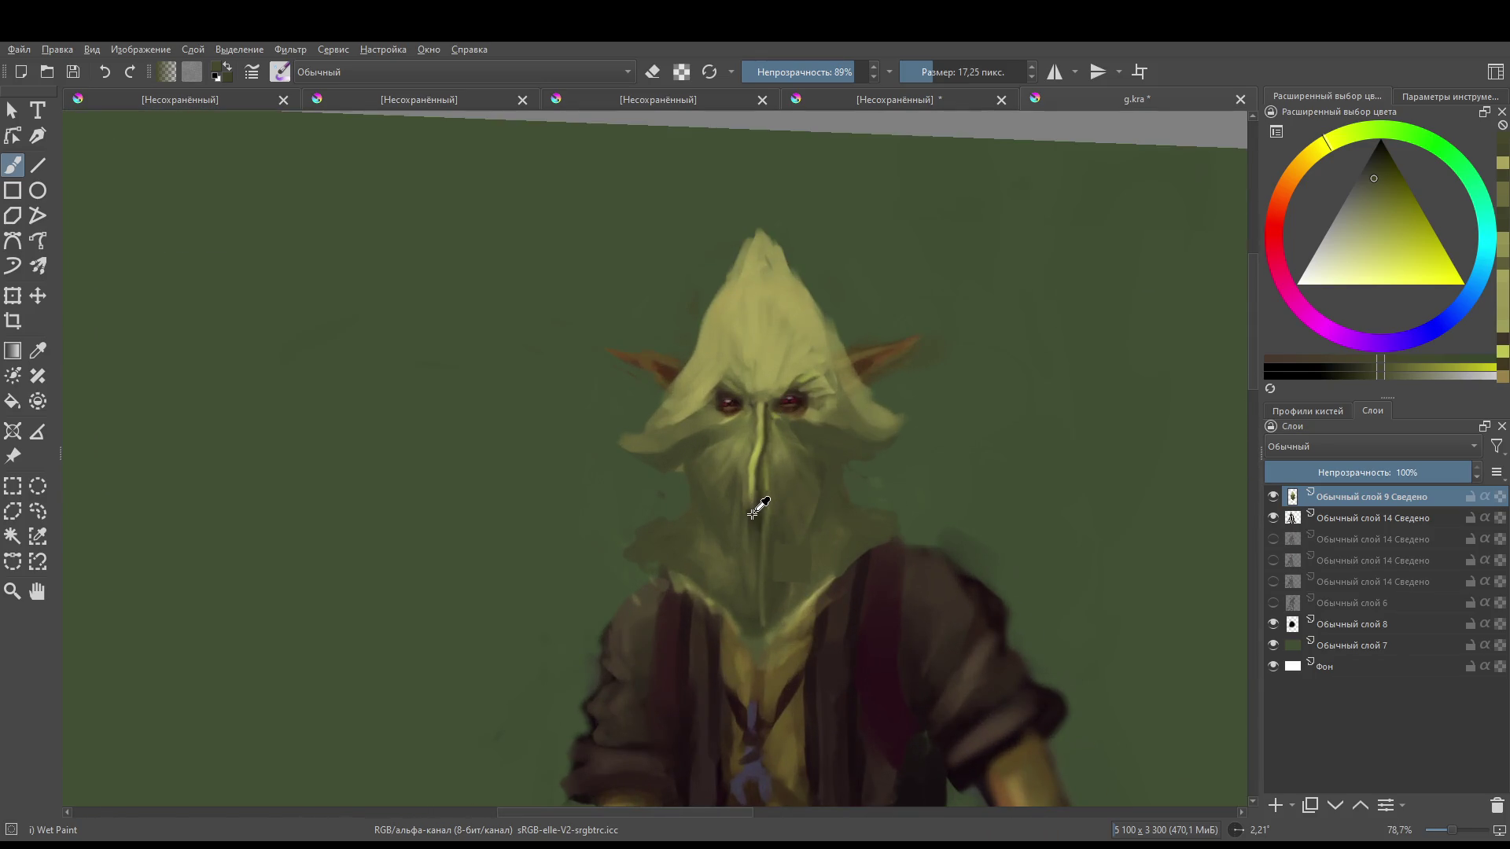
scroll(788, 445, down, 1)
scroll(793, 495, up, 2)
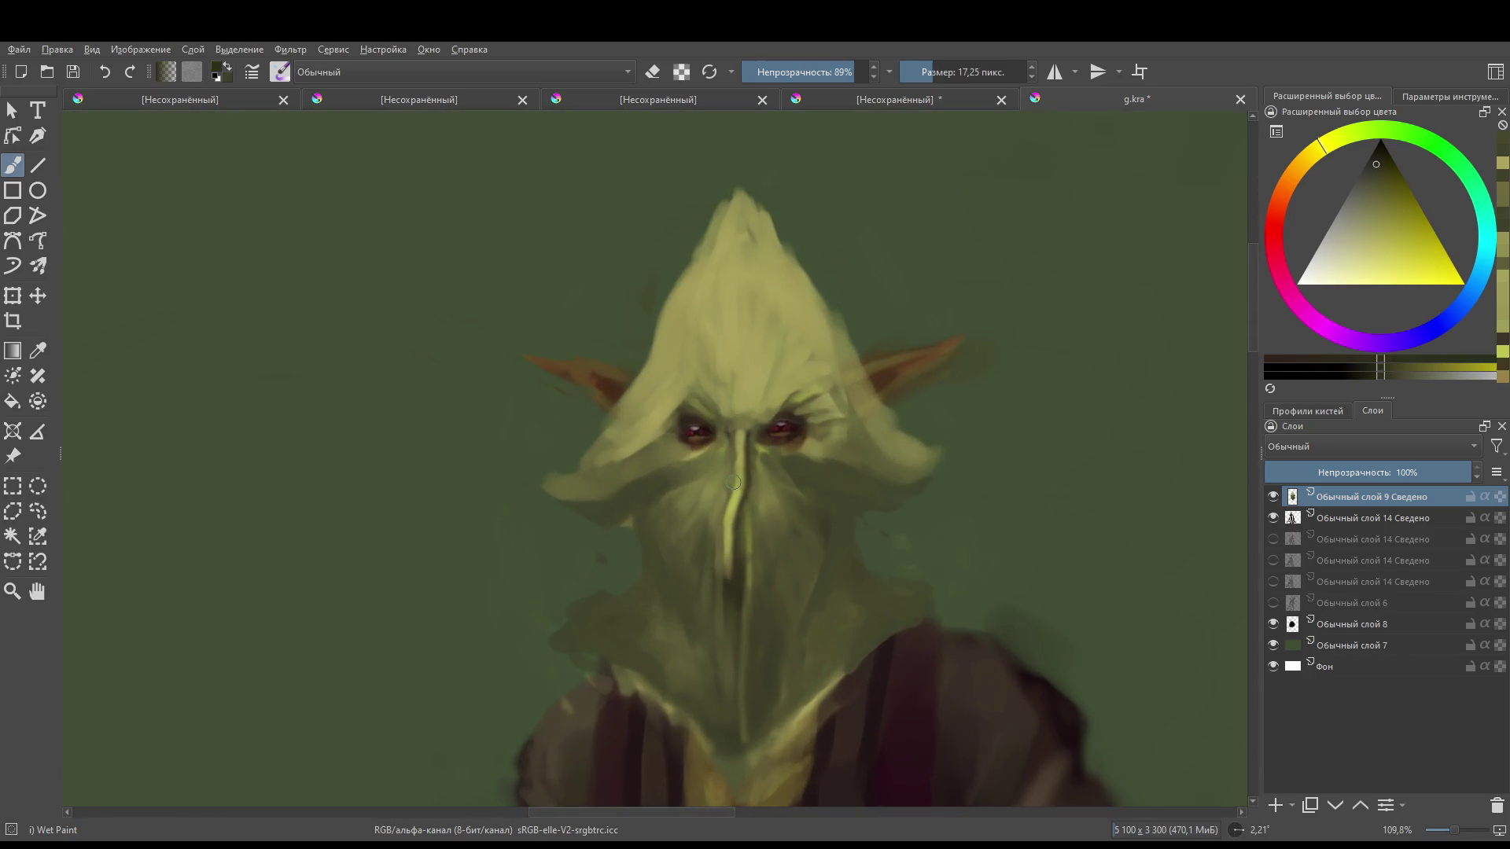
key(bracketleft)
key(bracketleft)
key(bracketleft)
drag(726, 434, 695, 456)
ctrl+click(697, 442)
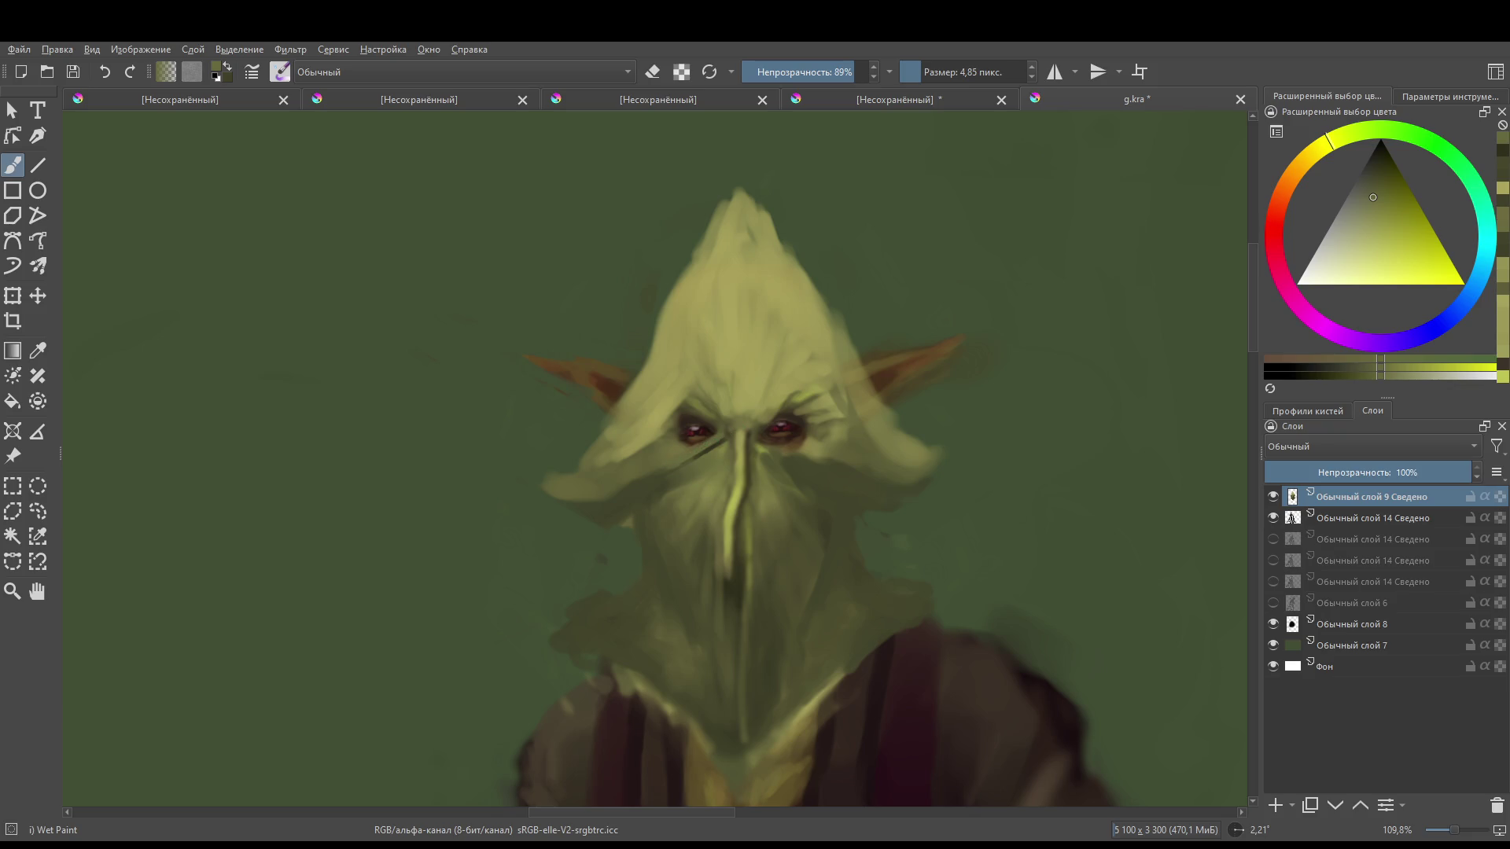
ctrl+click(729, 434)
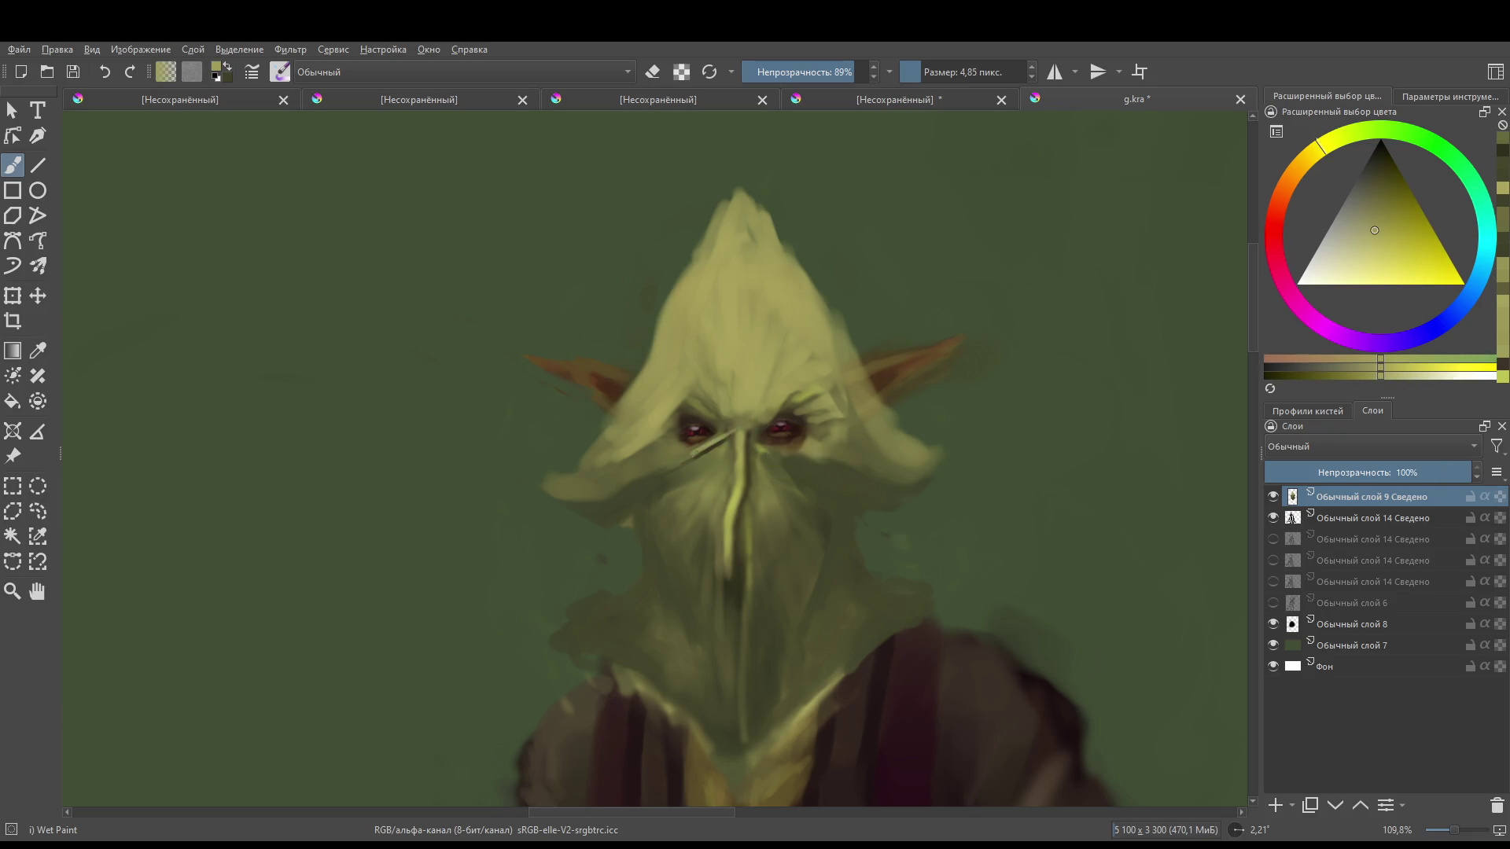
drag(731, 429, 643, 477)
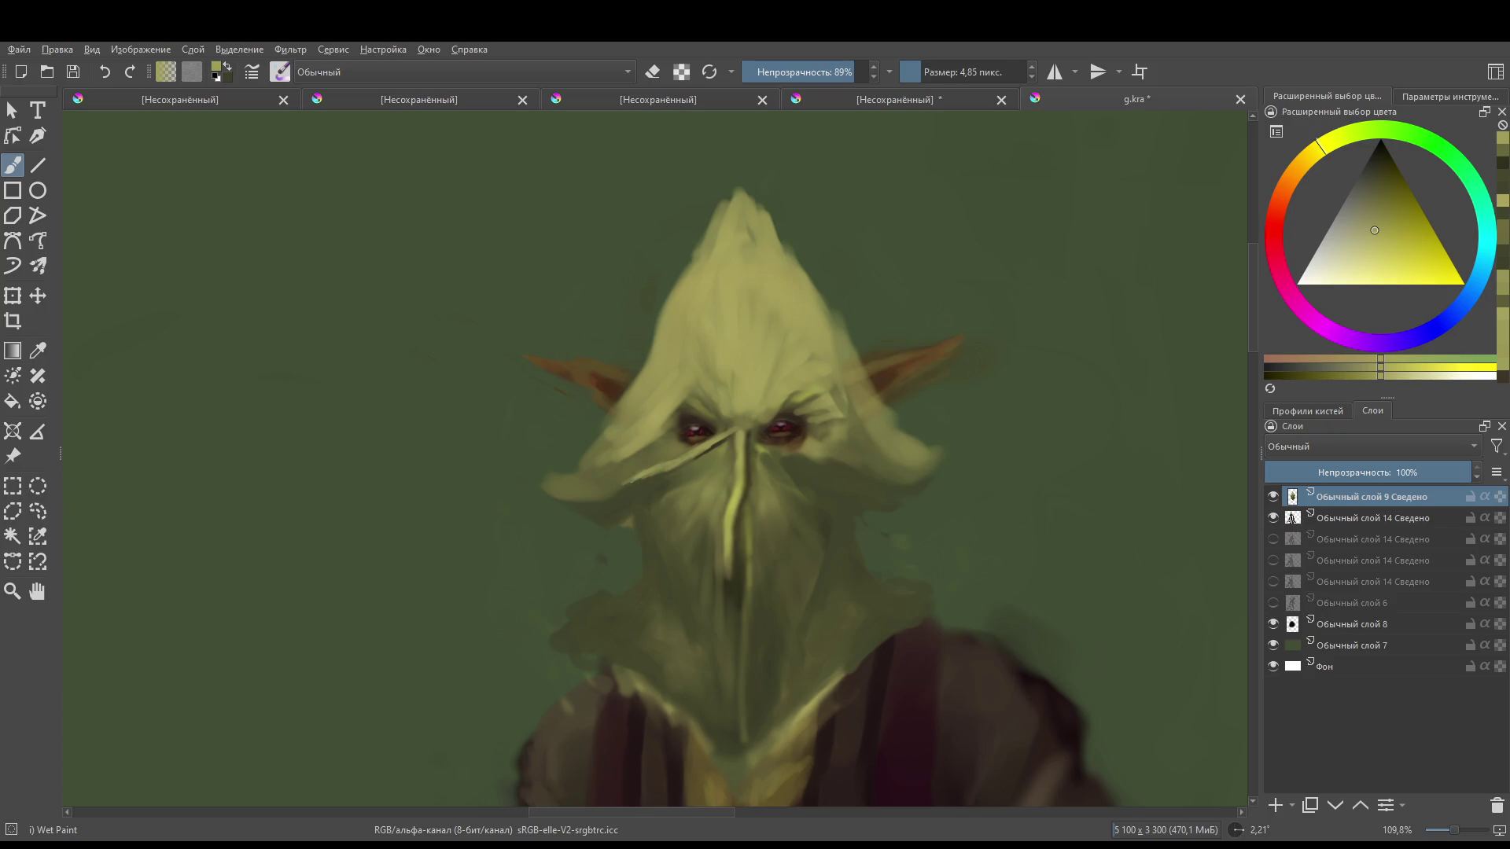
drag(600, 482, 582, 479)
- Using a larger eraser, crisp the hood's left and right edges back to green
key(e)
key(bracketright)
key(bracketright)
key(bracketright)
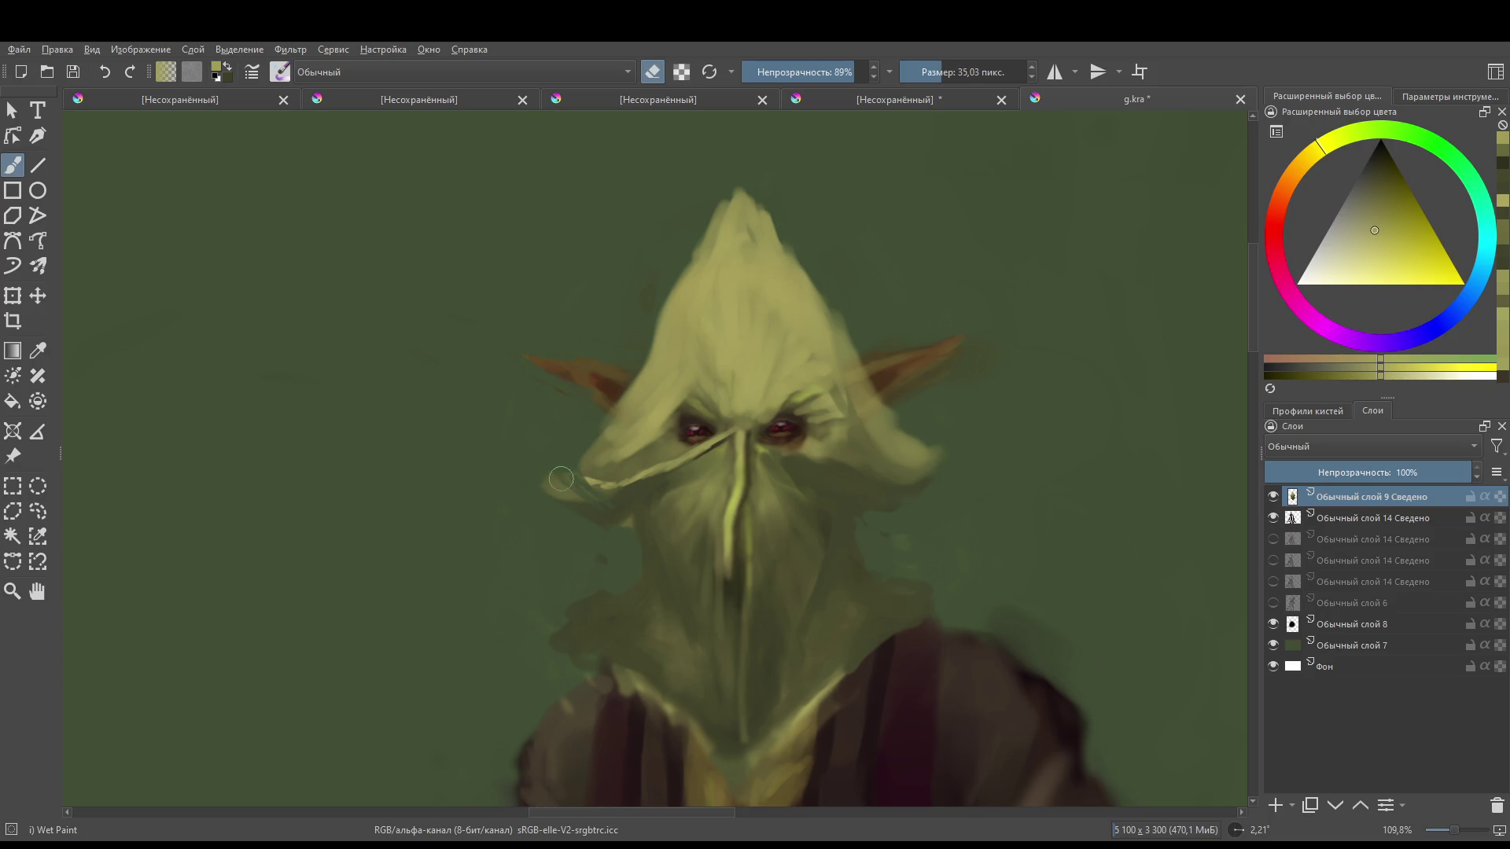
drag(560, 470, 585, 479)
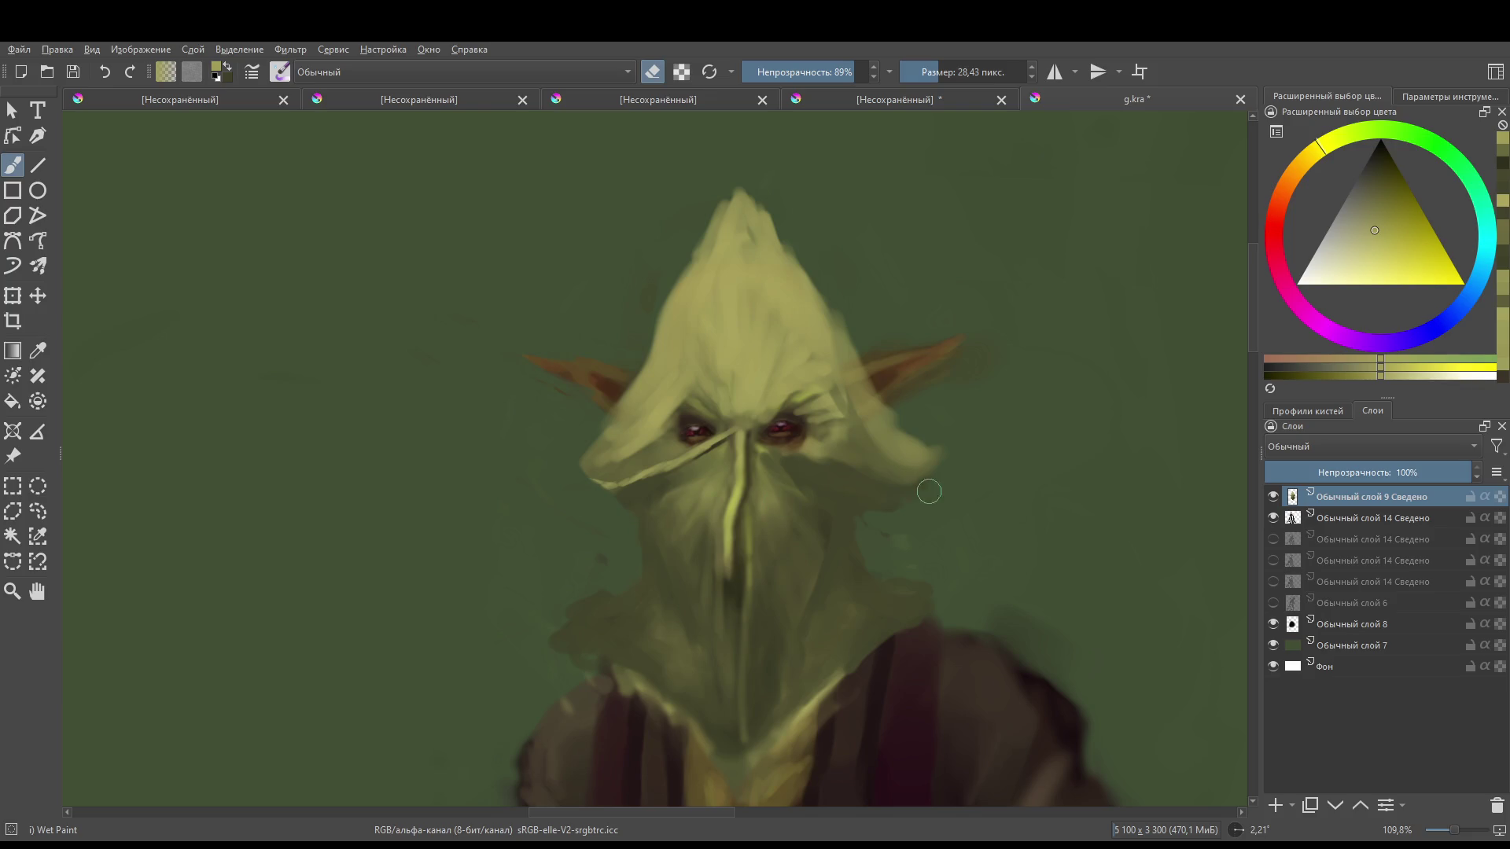
mouse_move(934, 459)
mouse_down()
mouse_move(883, 512)
mouse_move(913, 472)
mouse_up()
scroll(930, 482, up, 3)
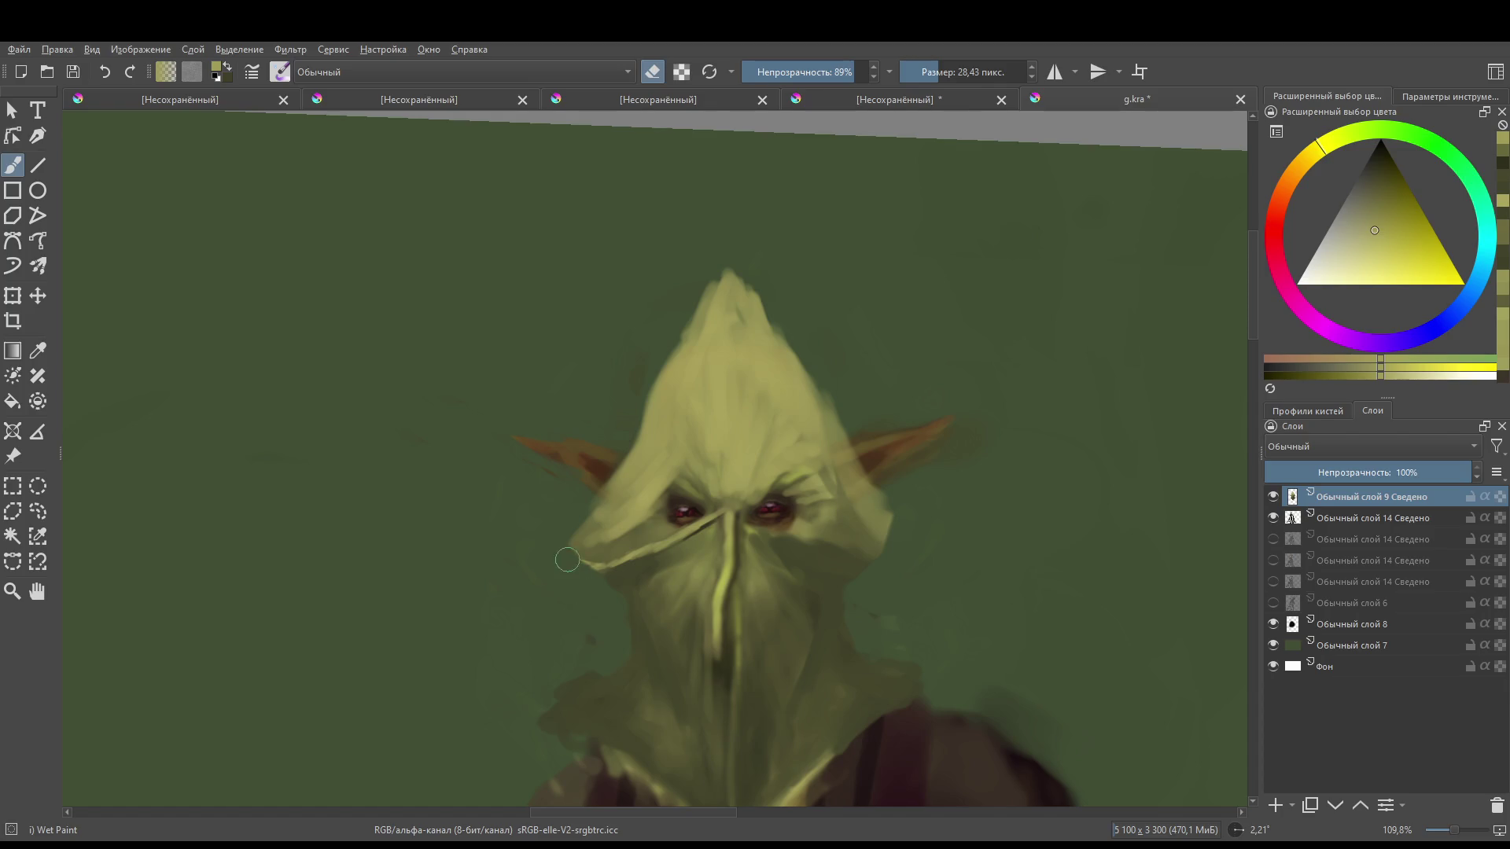
mouse_move(562, 568)
mouse_down()
mouse_move(600, 579)
mouse_move(595, 503)
mouse_move(641, 424)
mouse_move(638, 389)
mouse_up()
drag(683, 460, 663, 511)
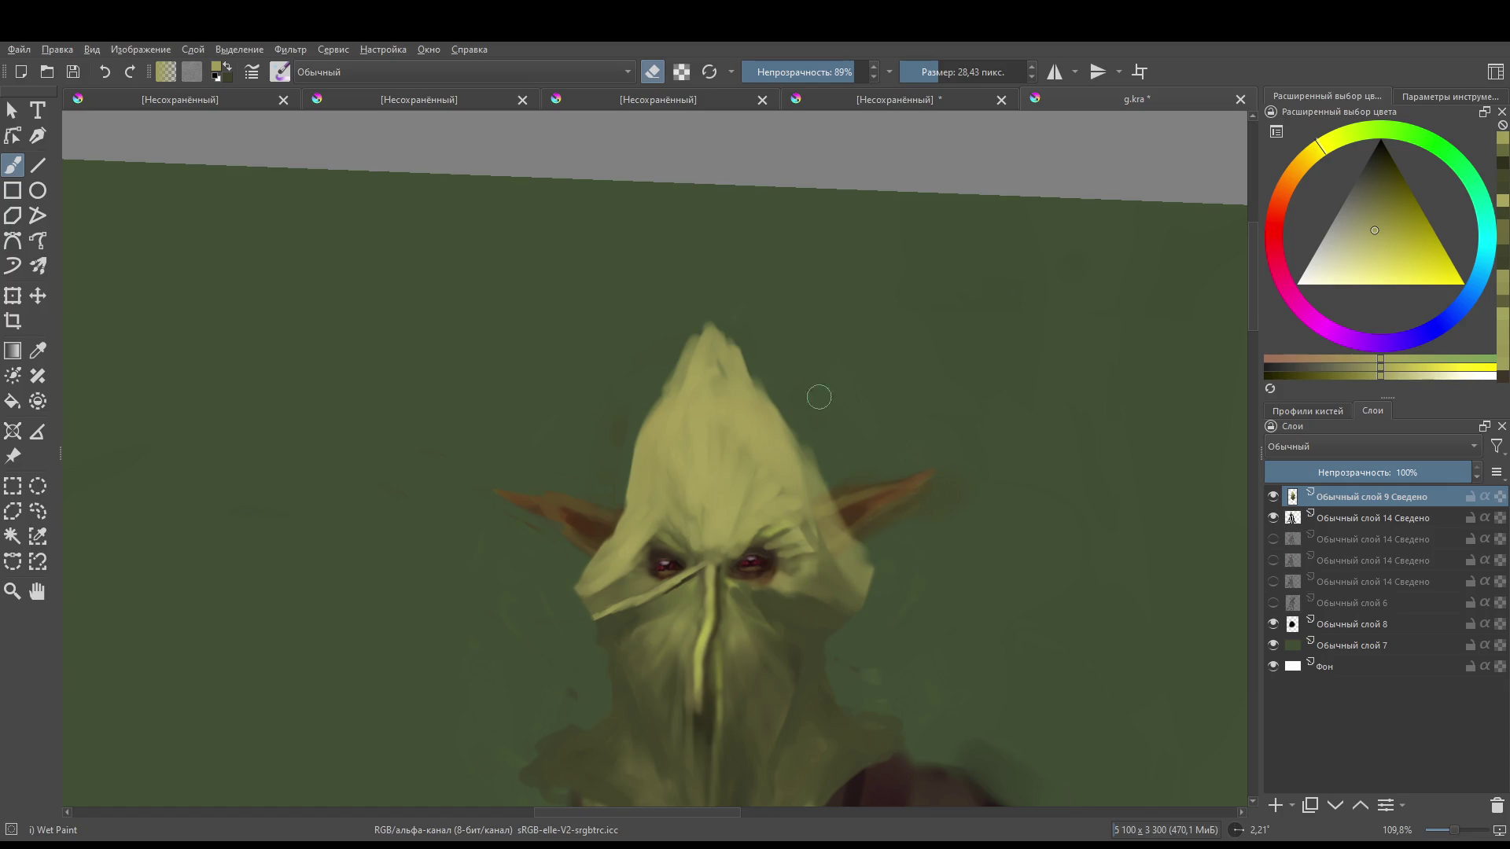
mouse_move(849, 516)
mouse_down()
mouse_move(806, 427)
mouse_move(855, 546)
mouse_move(950, 500)
mouse_up()
- Paint light olive highlights near the left eye and along the mask strap with a thinner brush
ctrl+click(896, 453)
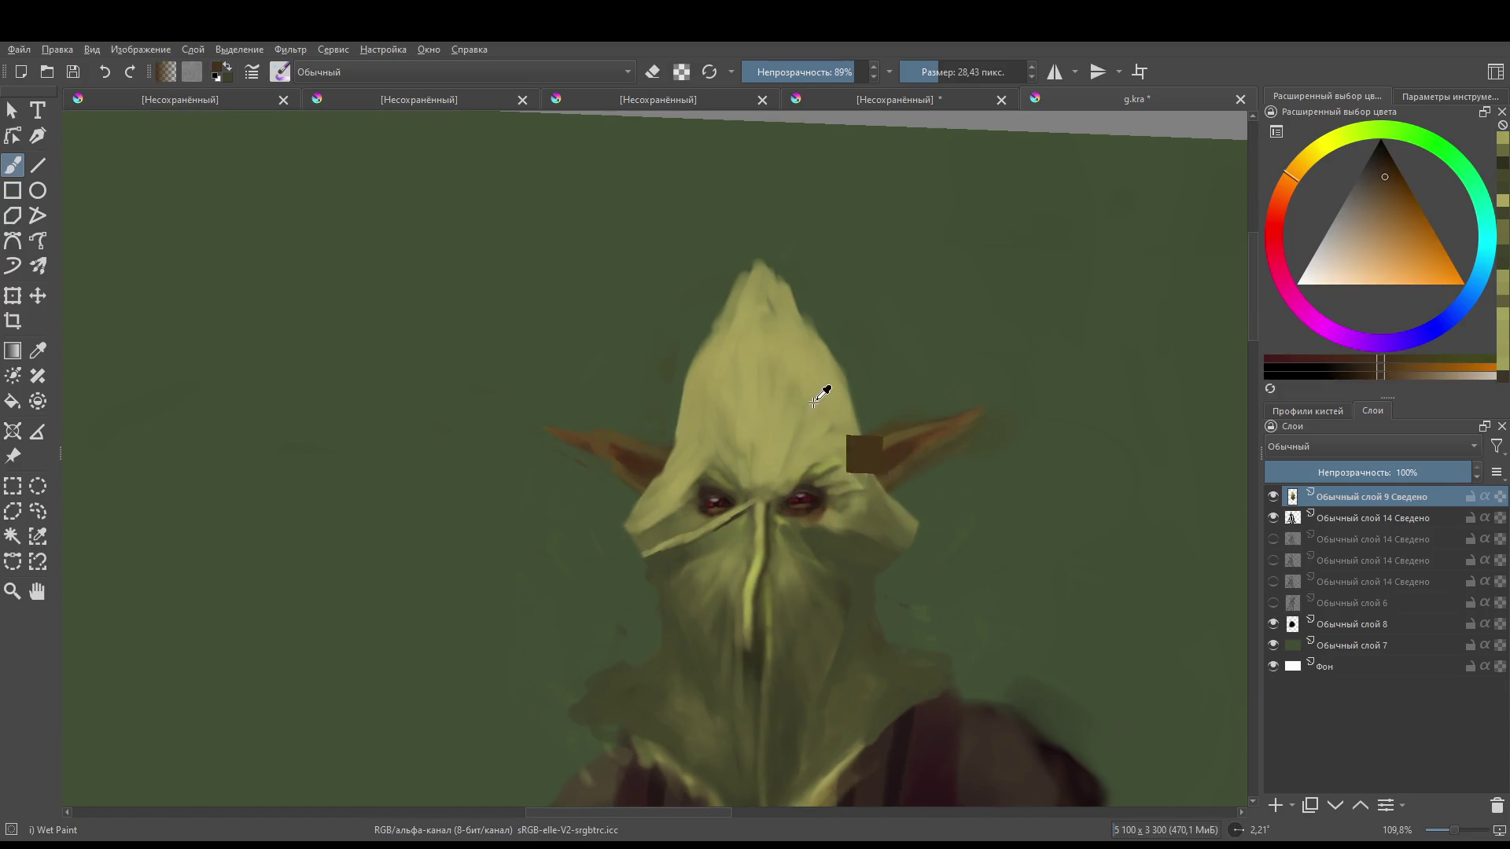
key(e)
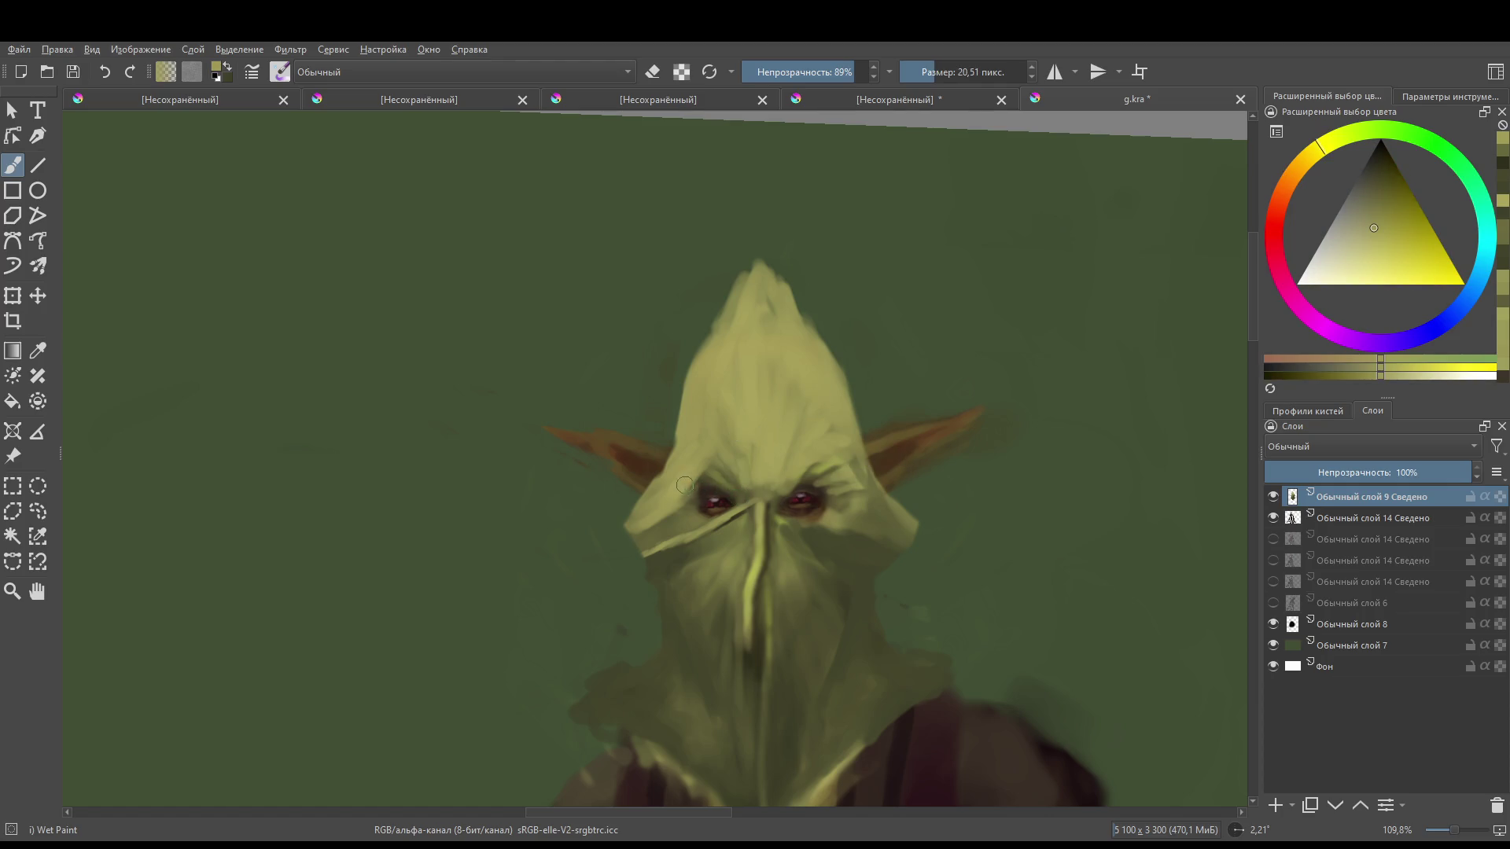
drag(668, 517, 659, 536)
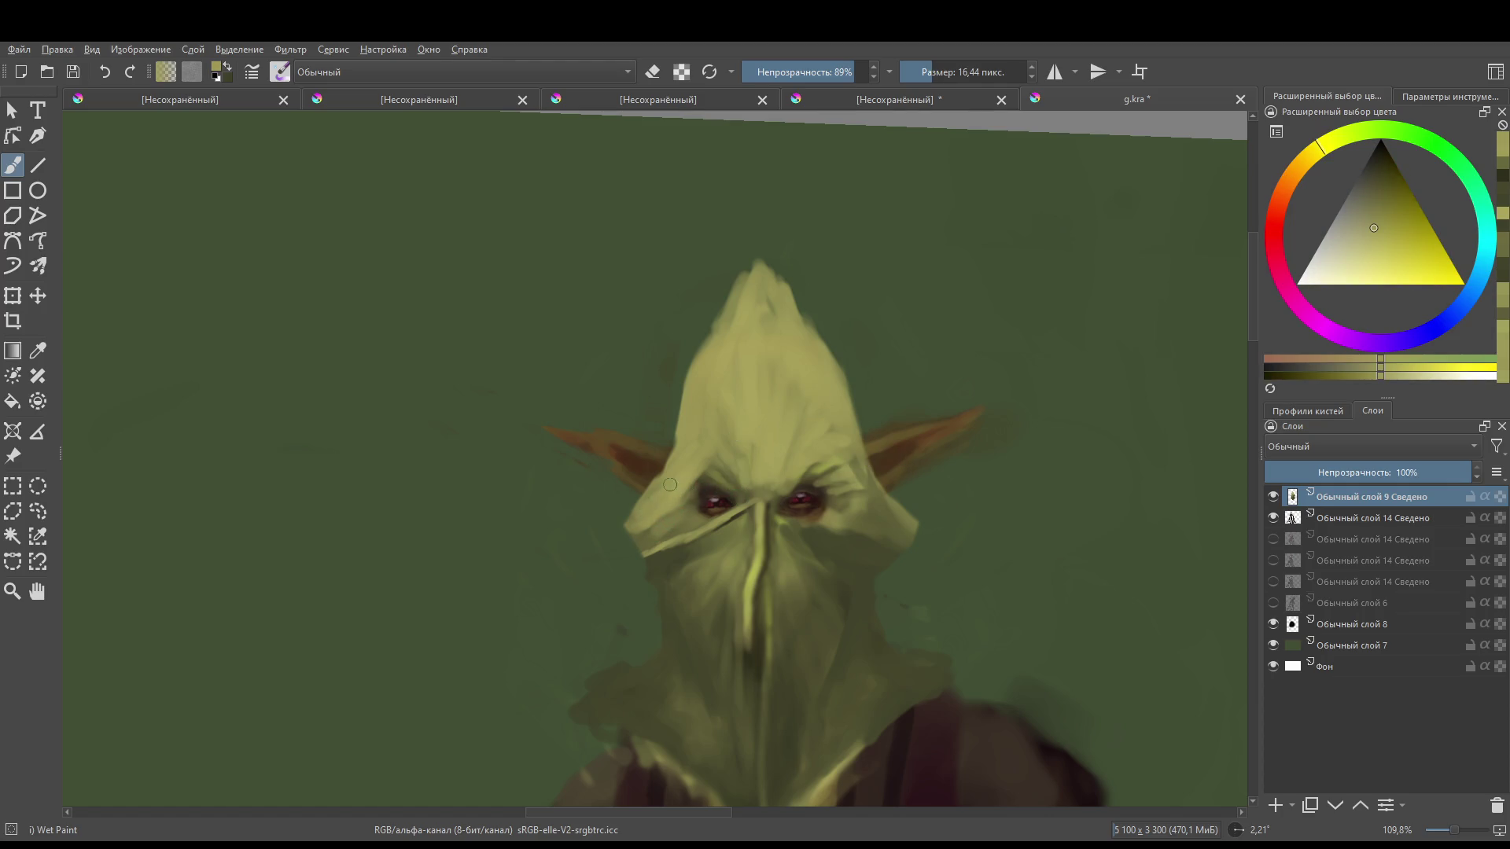
ctrl+click(651, 529)
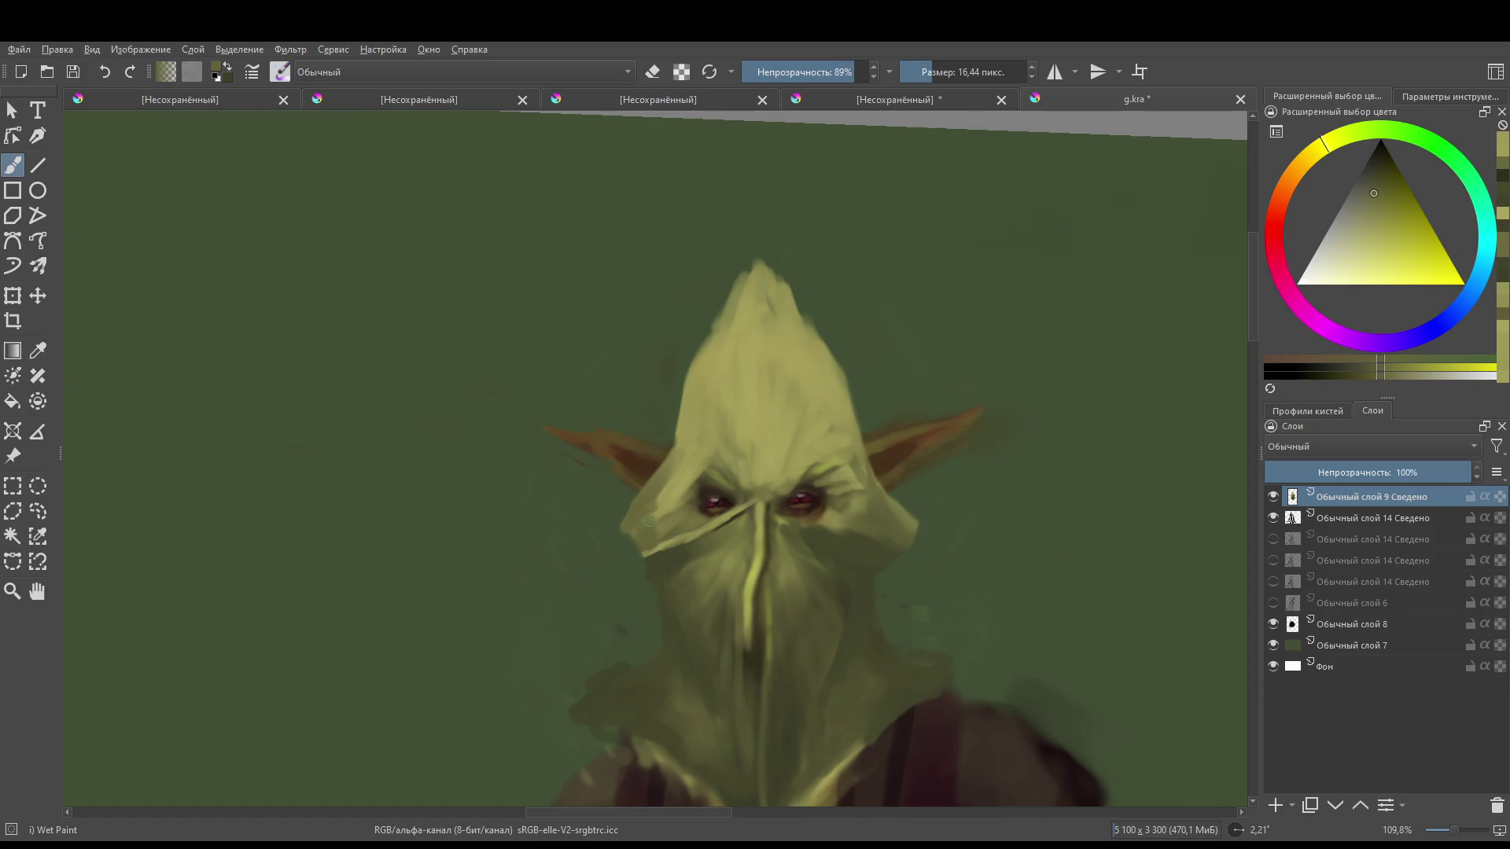
ctrl+click(677, 534)
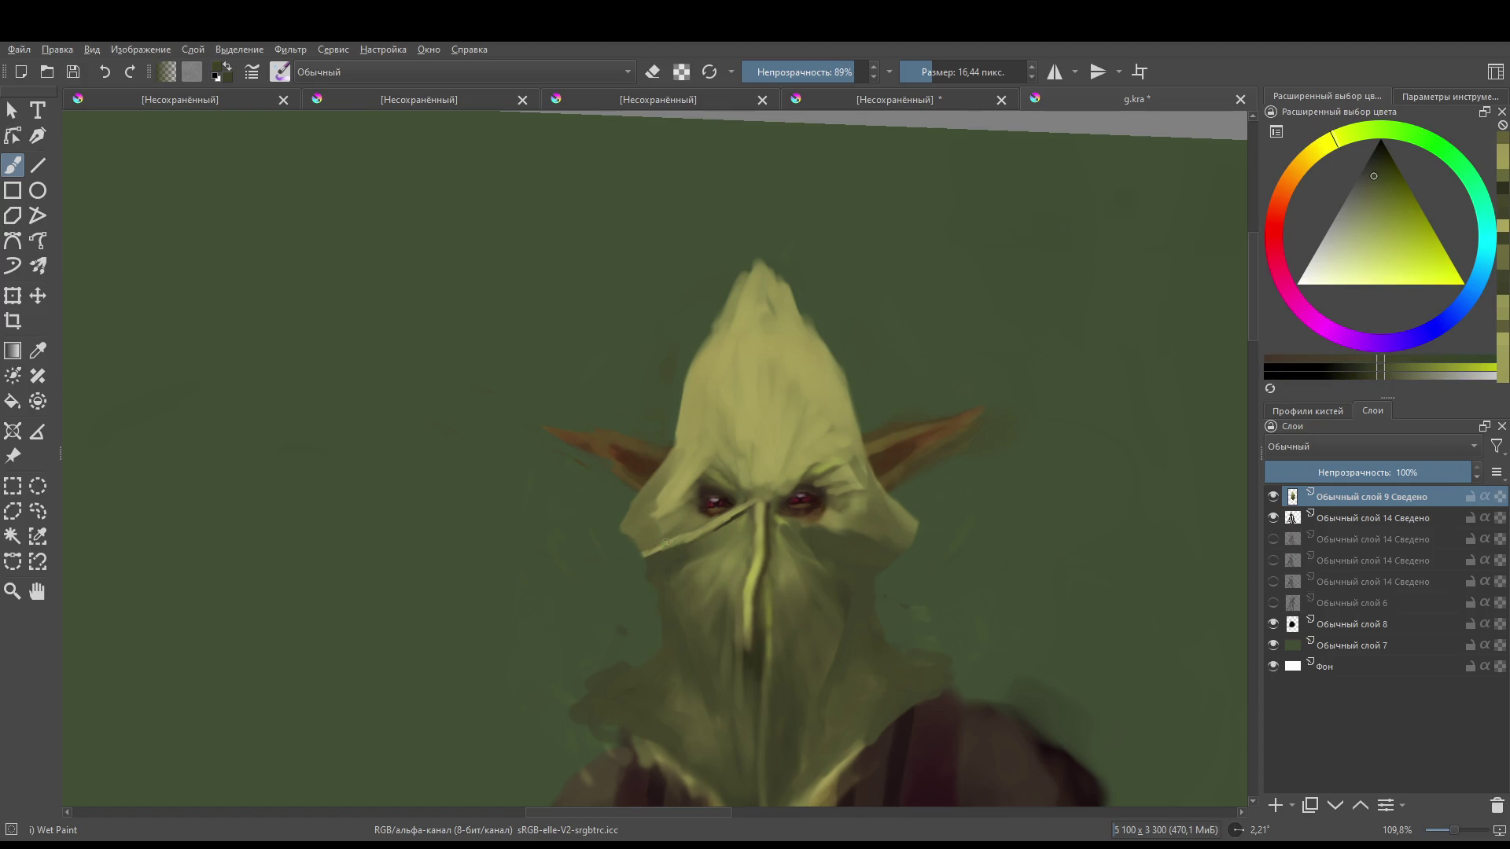
ctrl+click(735, 582)
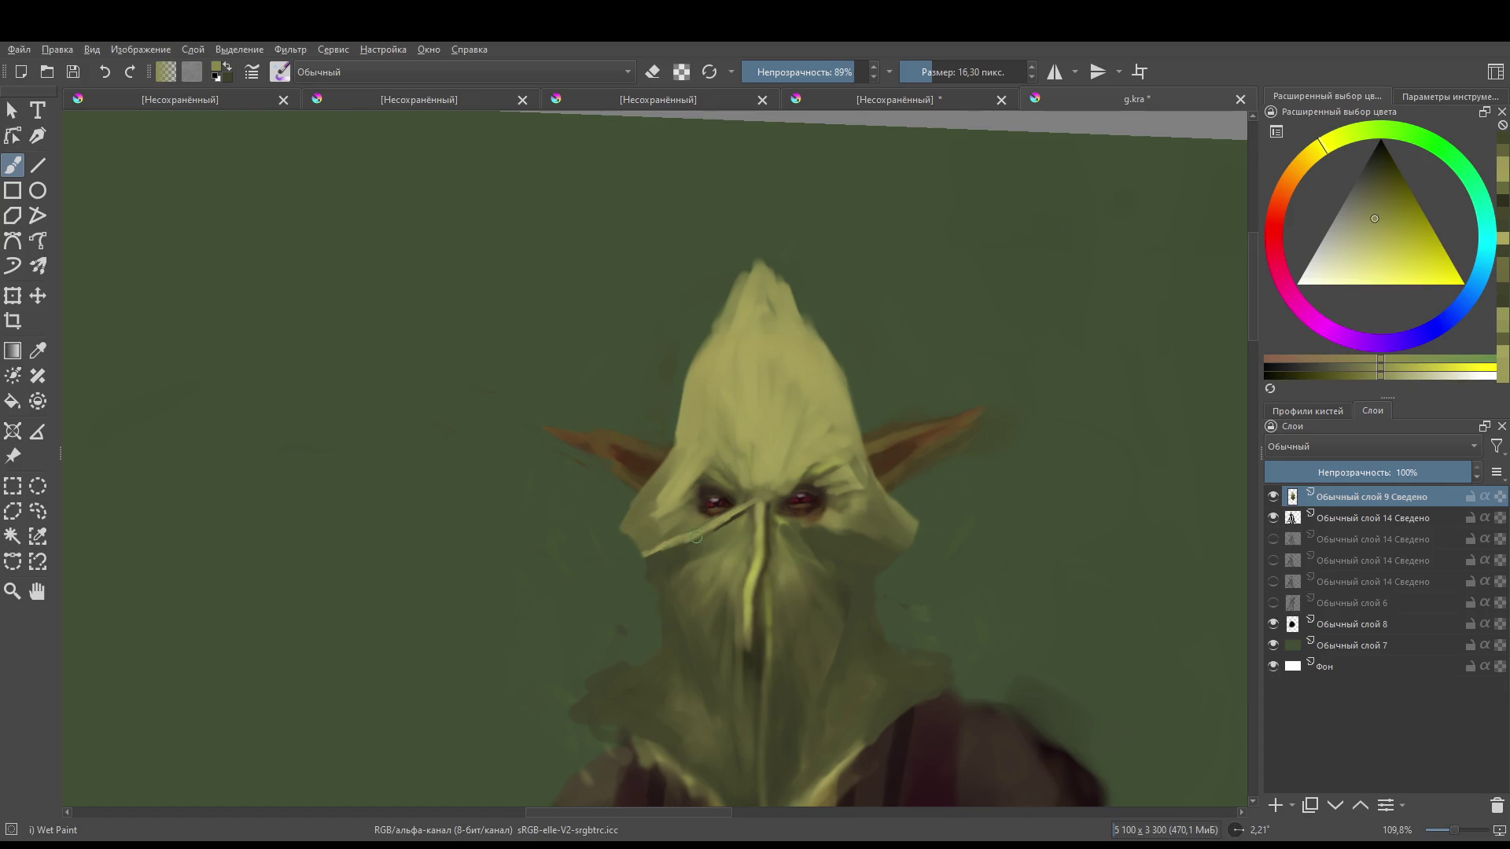
key(bracketleft)
key(bracketleft)
drag(689, 535, 650, 537)
- Add a light line along the mask's right cheek edge, then erase part of it
drag(804, 456, 747, 437)
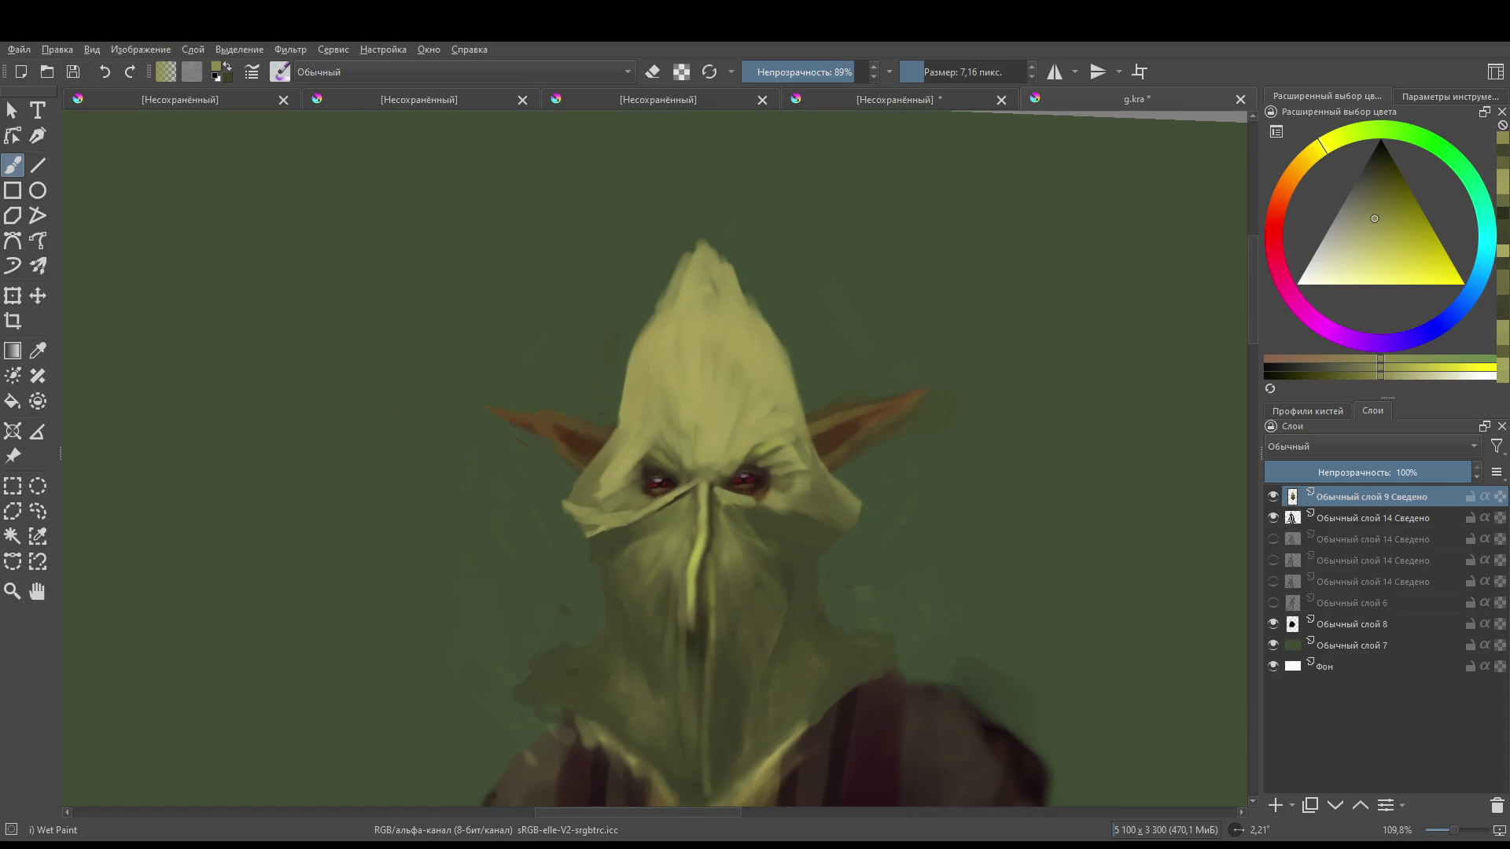
mouse_move(756, 507)
mouse_down()
mouse_move(813, 509)
mouse_move(840, 476)
mouse_up()
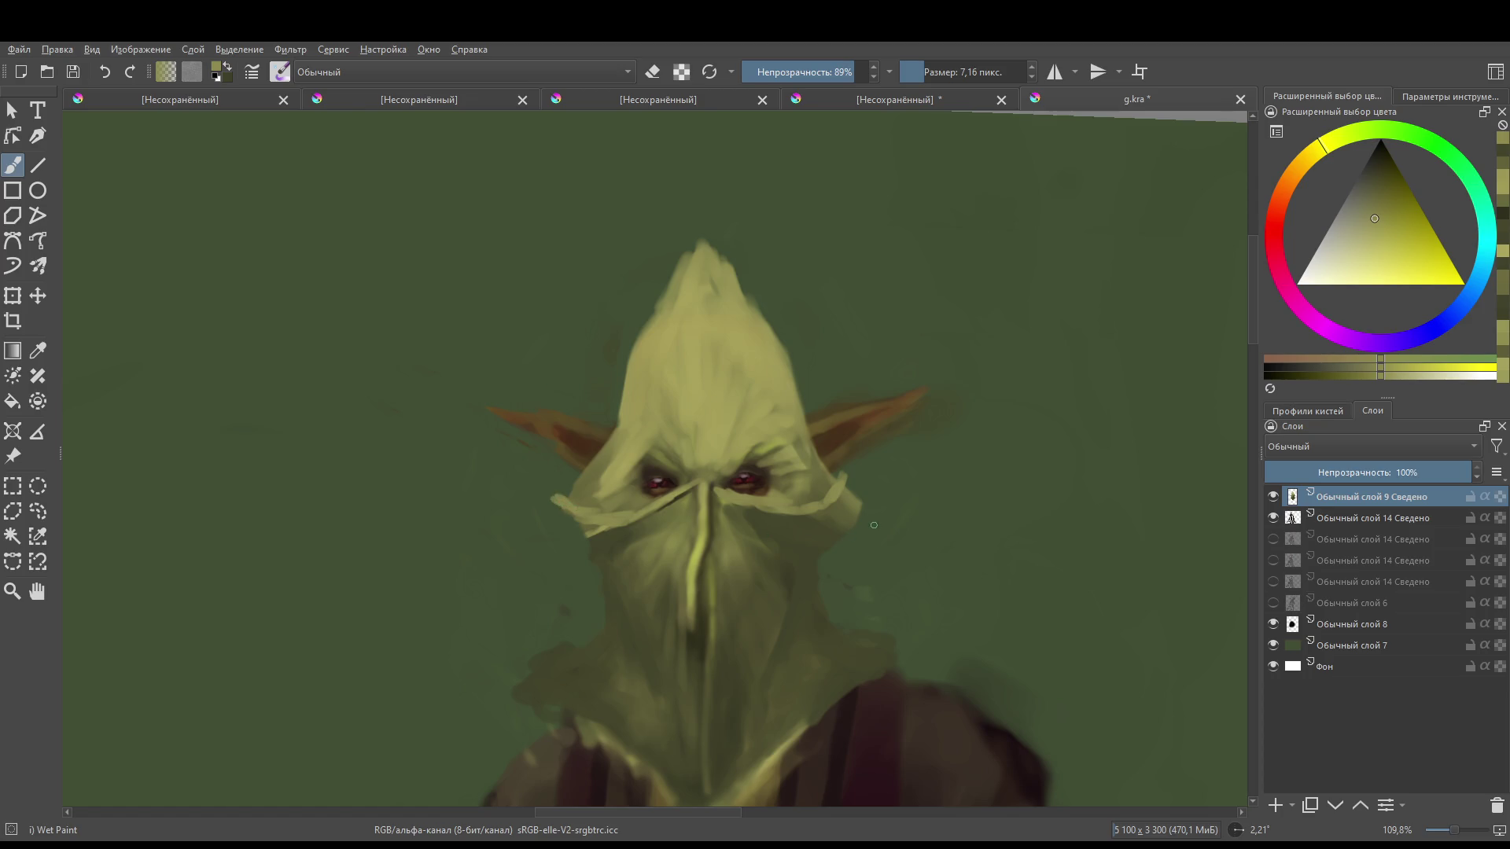
key(e)
drag(851, 493, 840, 512)
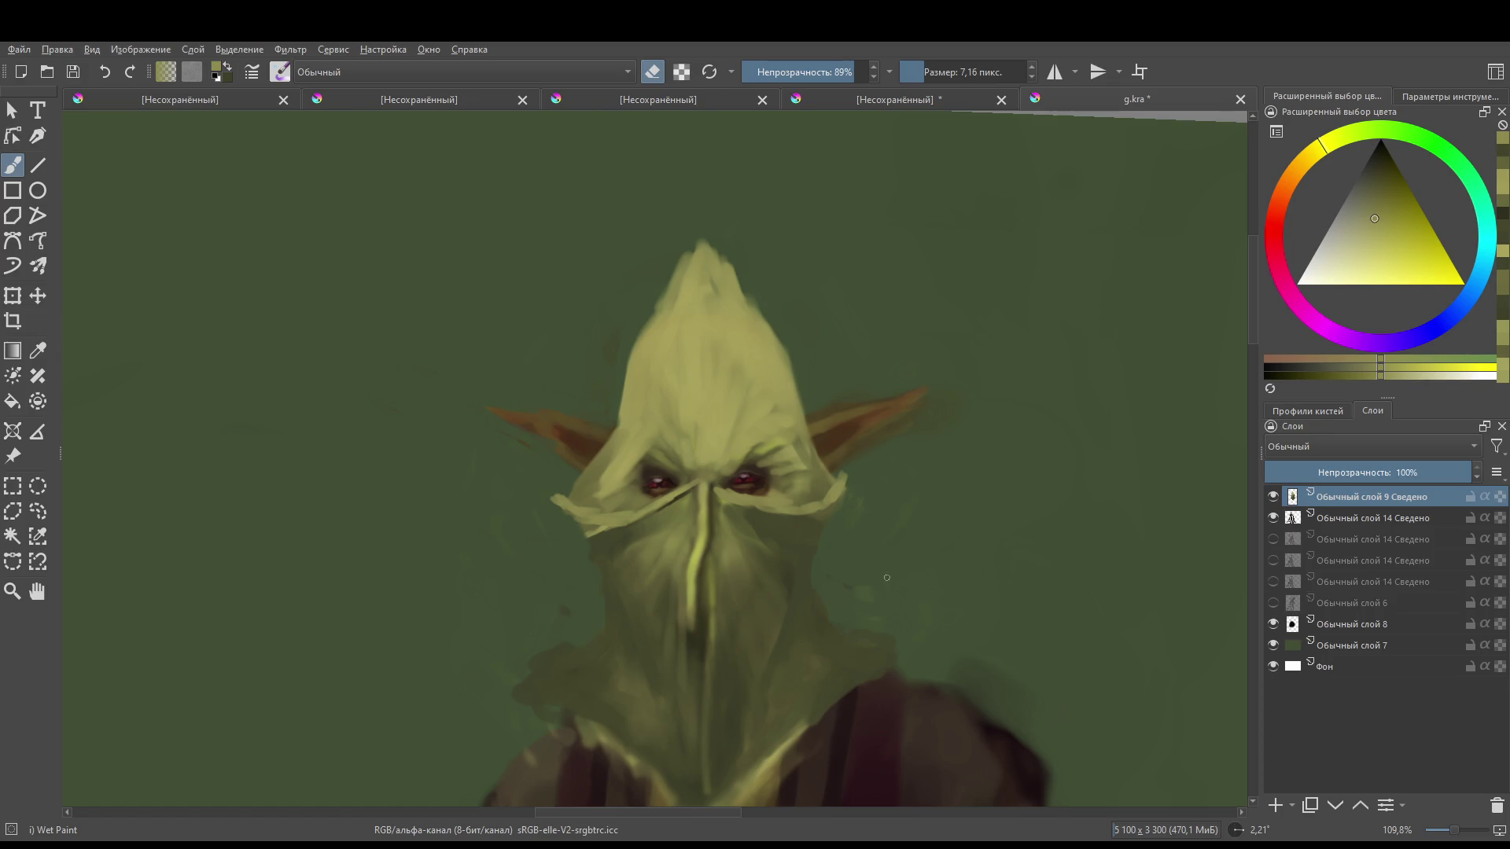
scroll(818, 768, down, 8)
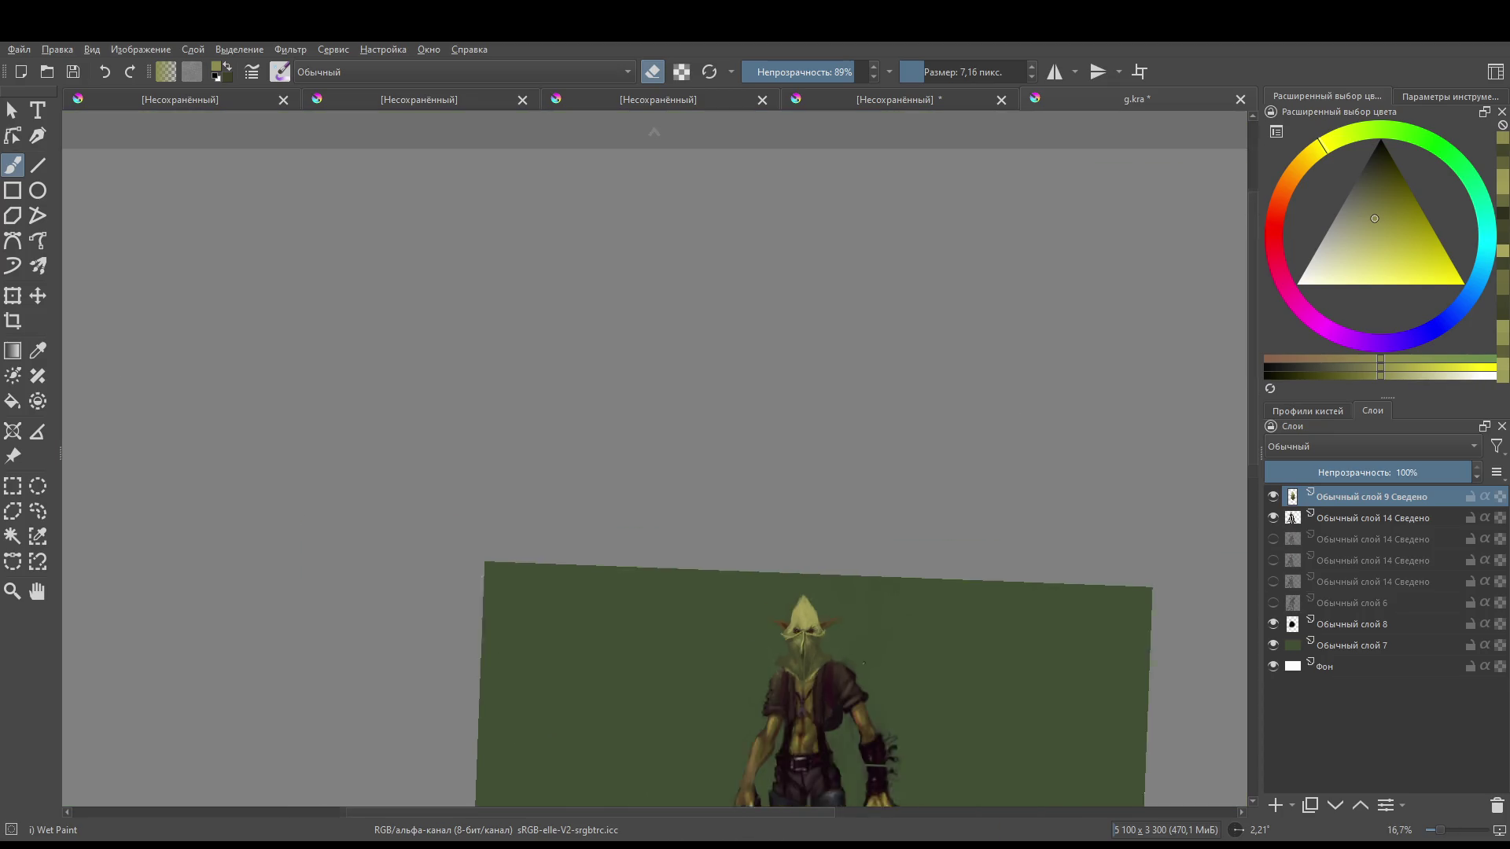
scroll(865, 645, up, 5)
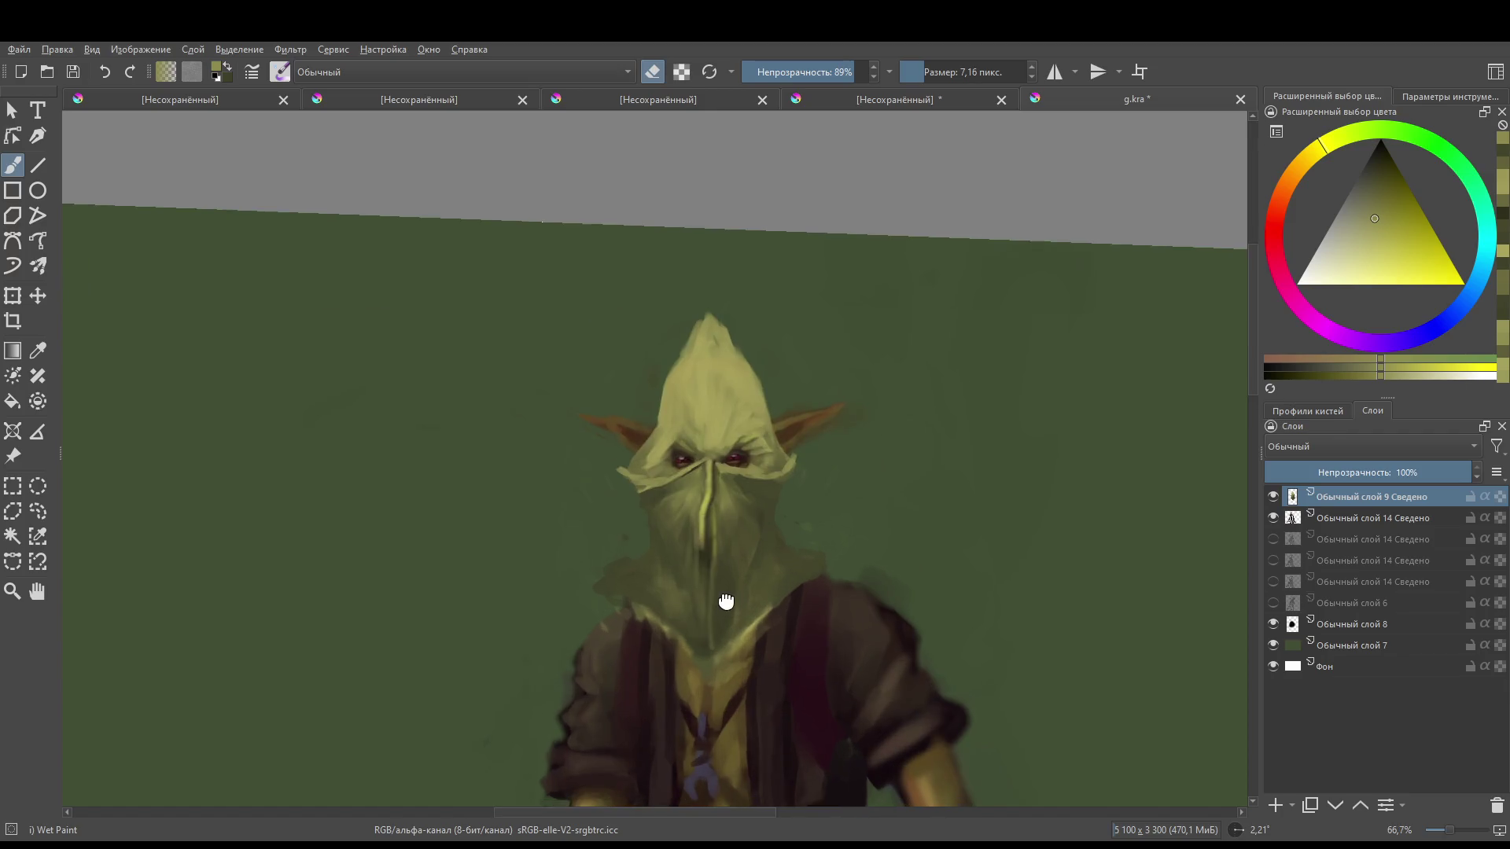
scroll(725, 583, down, 1)
scroll(726, 583, up, 2)
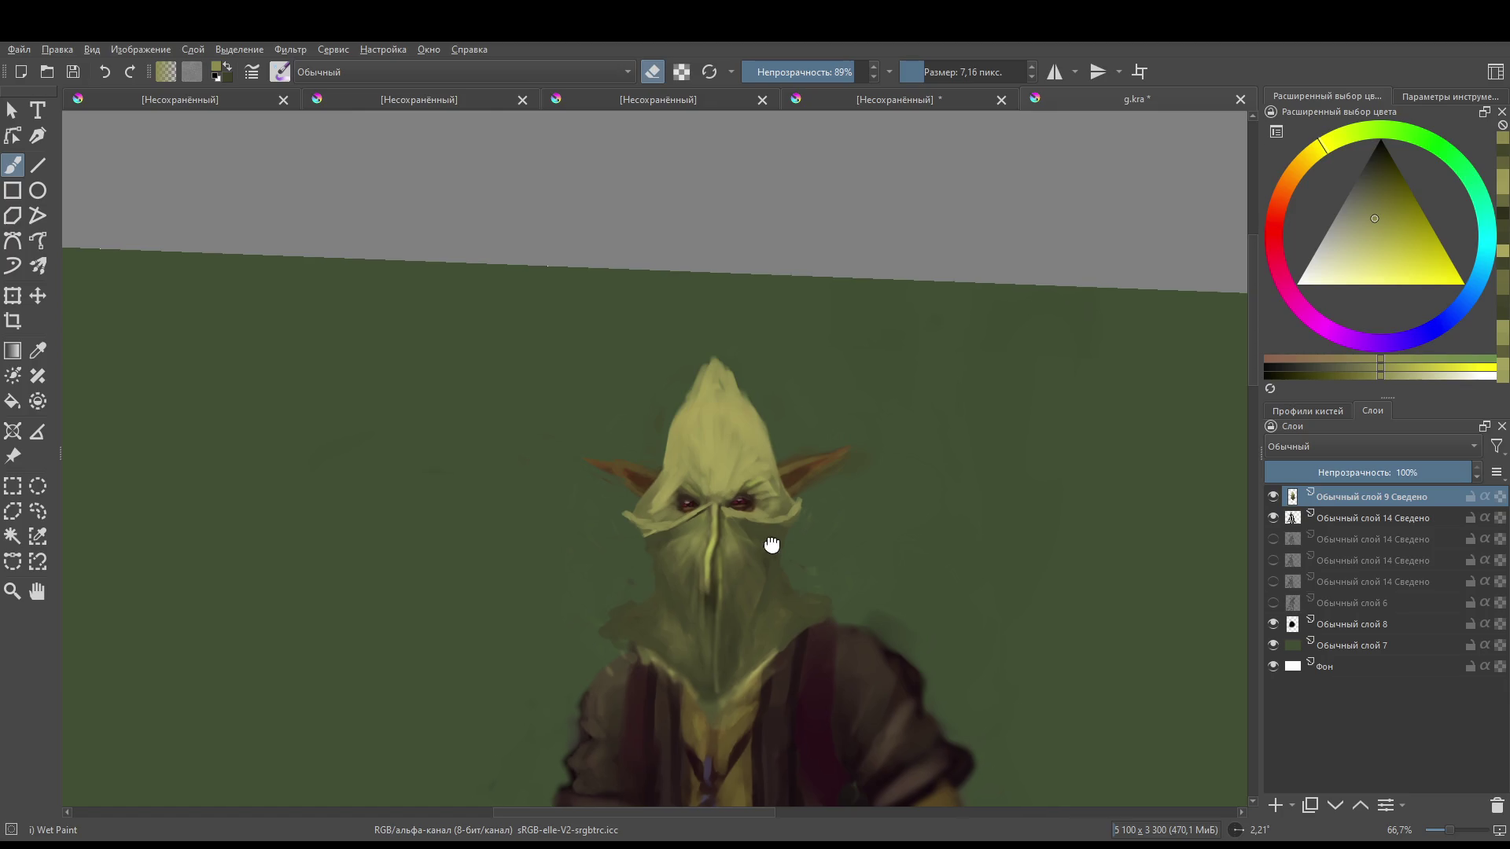
scroll(772, 543, up, 3)
drag(768, 581, 748, 464)
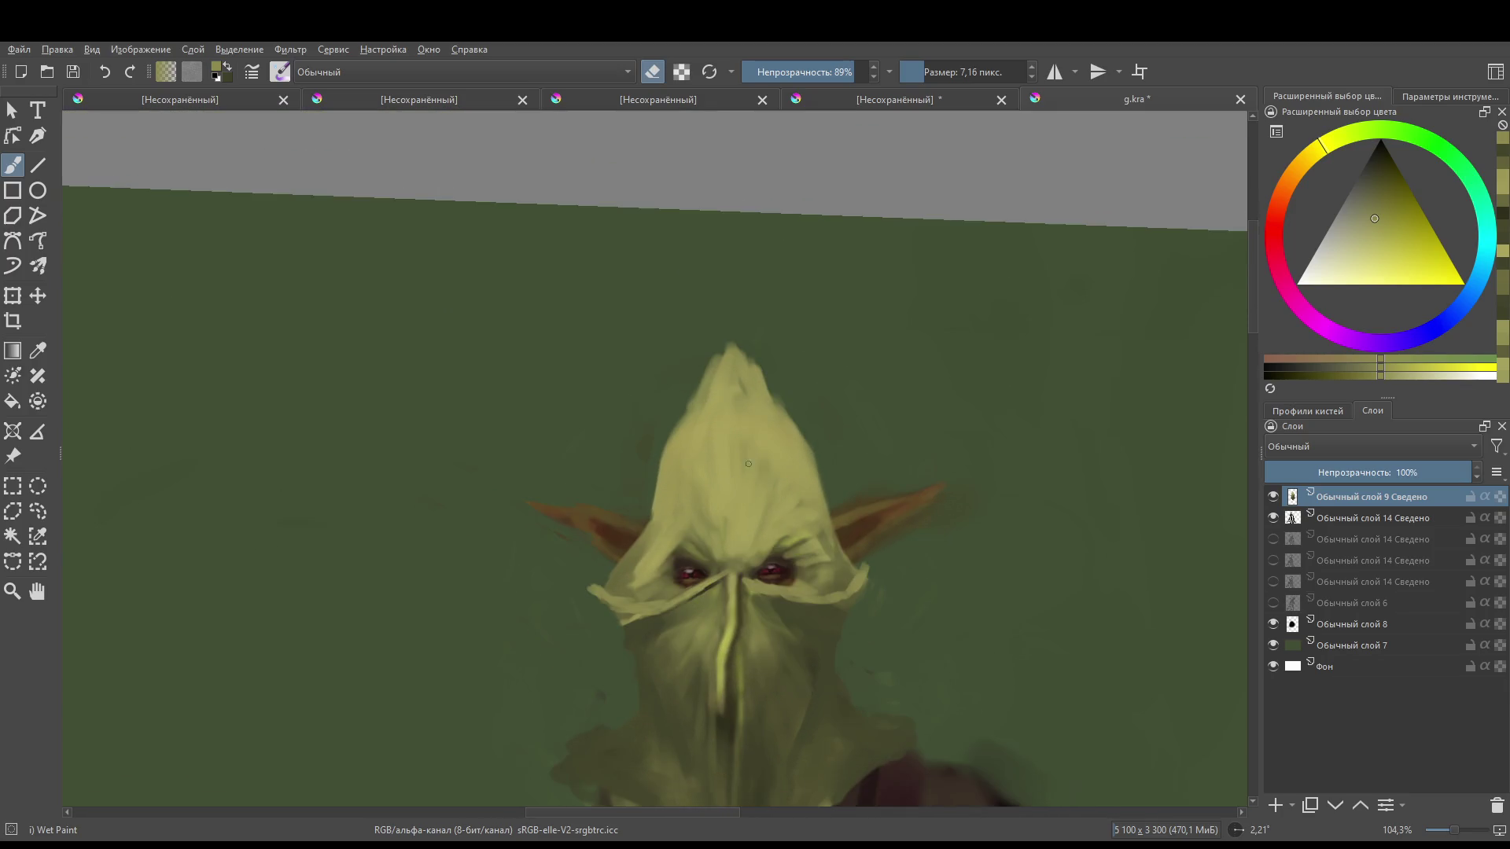
key(e)
ctrl+click(751, 603)
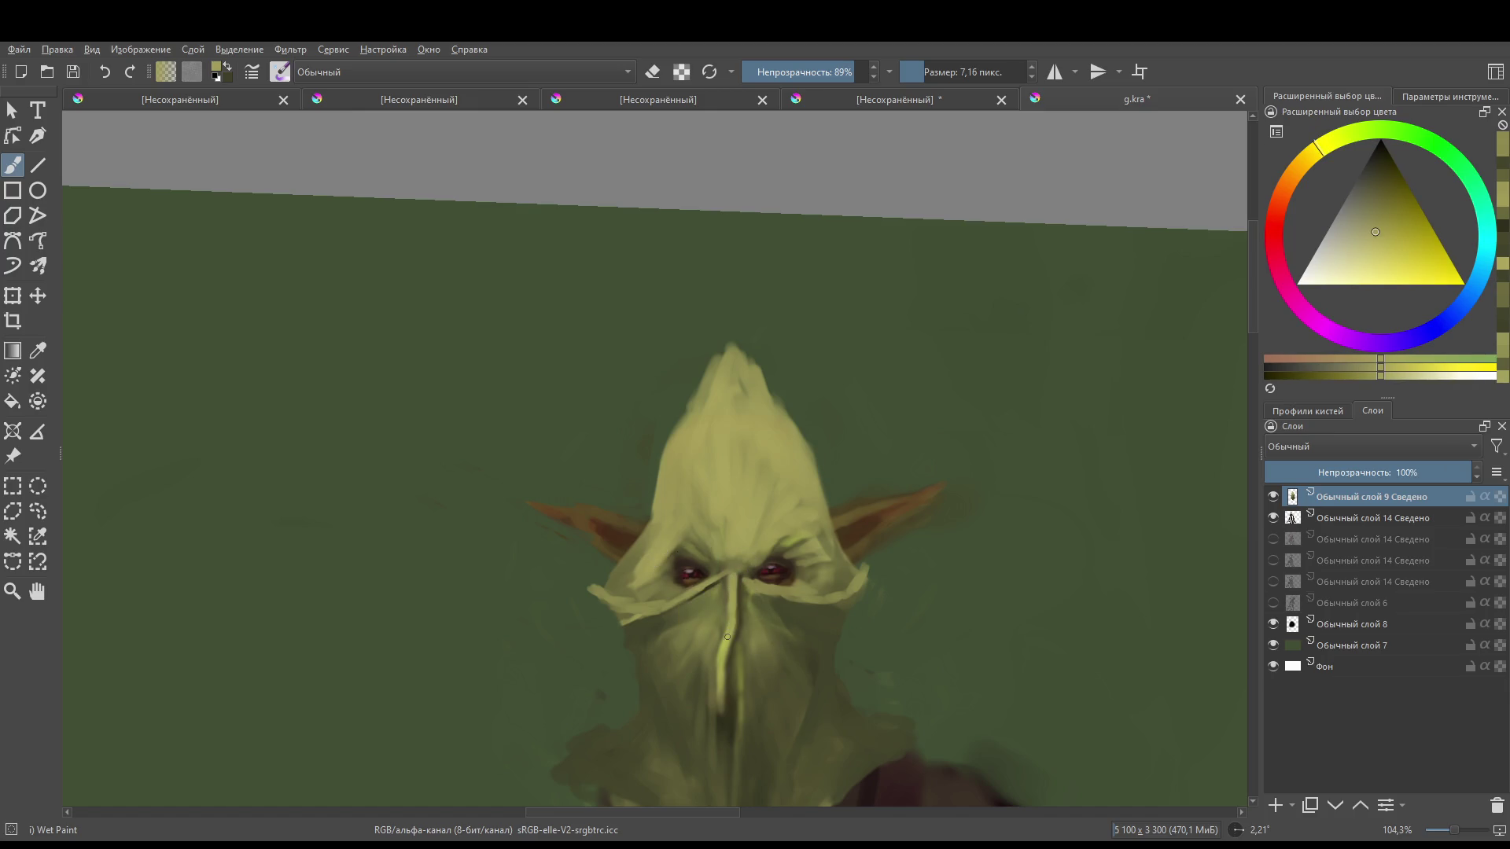
scroll(774, 478, up, 2)
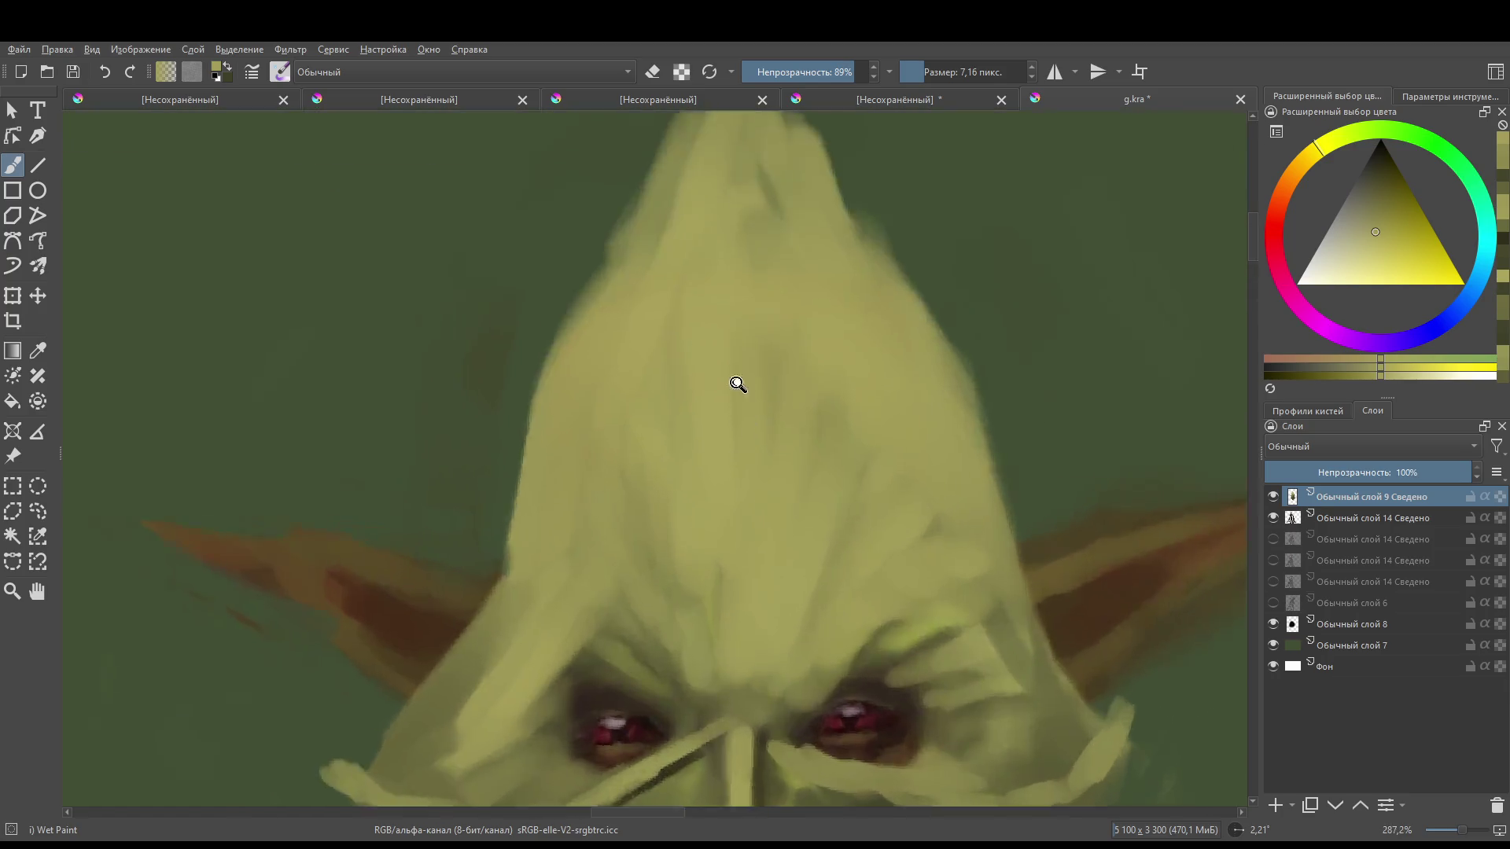
- Erase along the hood's edge by the left ear and its right edge to blend them
scroll(735, 381, down, 6)
scroll(782, 586, up, 5)
mouse_move(751, 500)
mouse_down()
mouse_move(708, 471)
mouse_move(731, 484)
mouse_up()
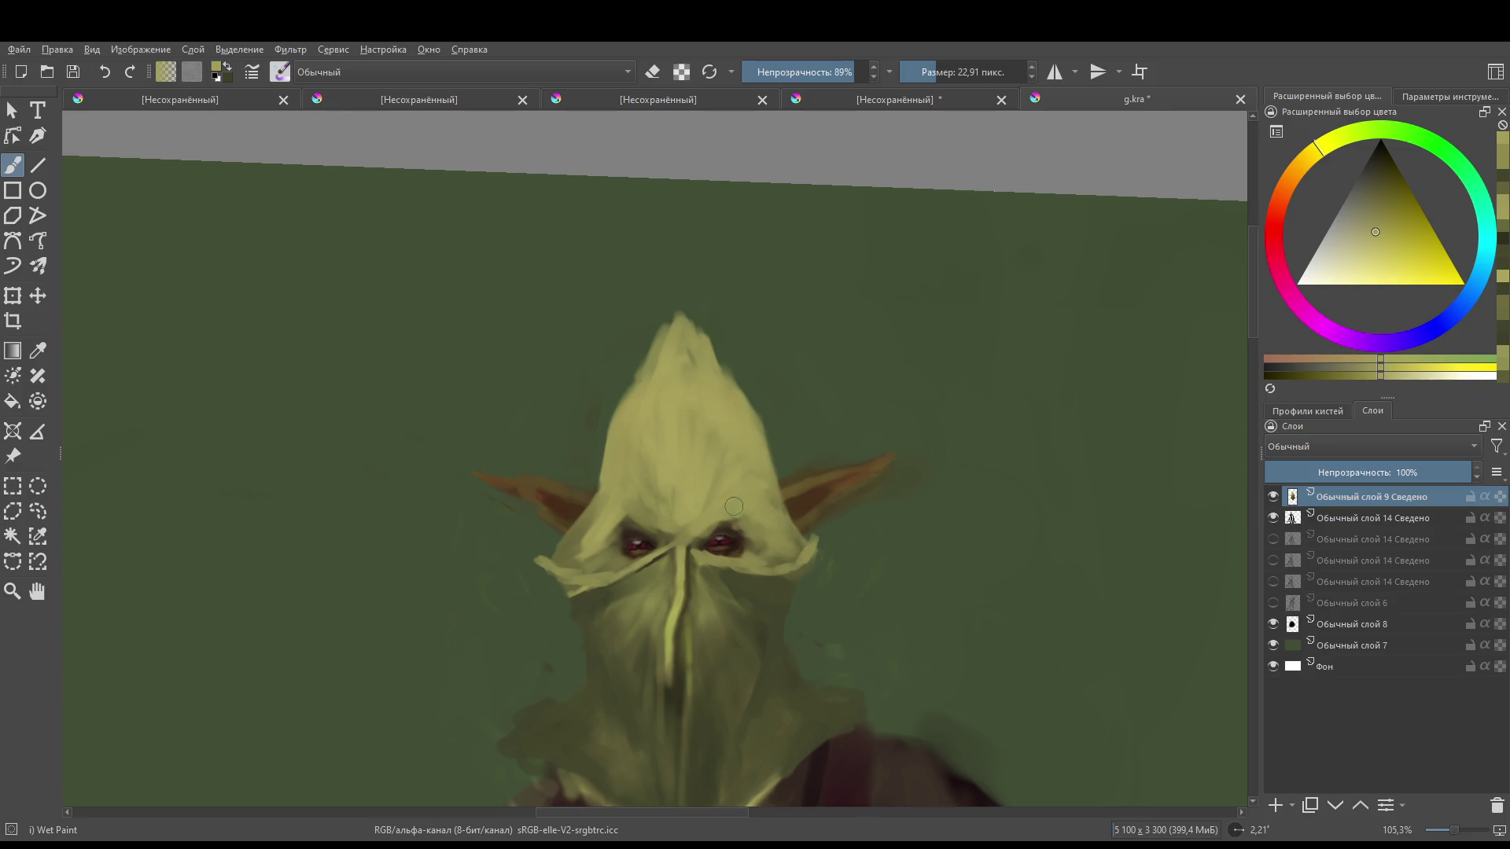
mouse_move(755, 496)
mouse_down()
mouse_move(779, 602)
mouse_move(703, 616)
mouse_up()
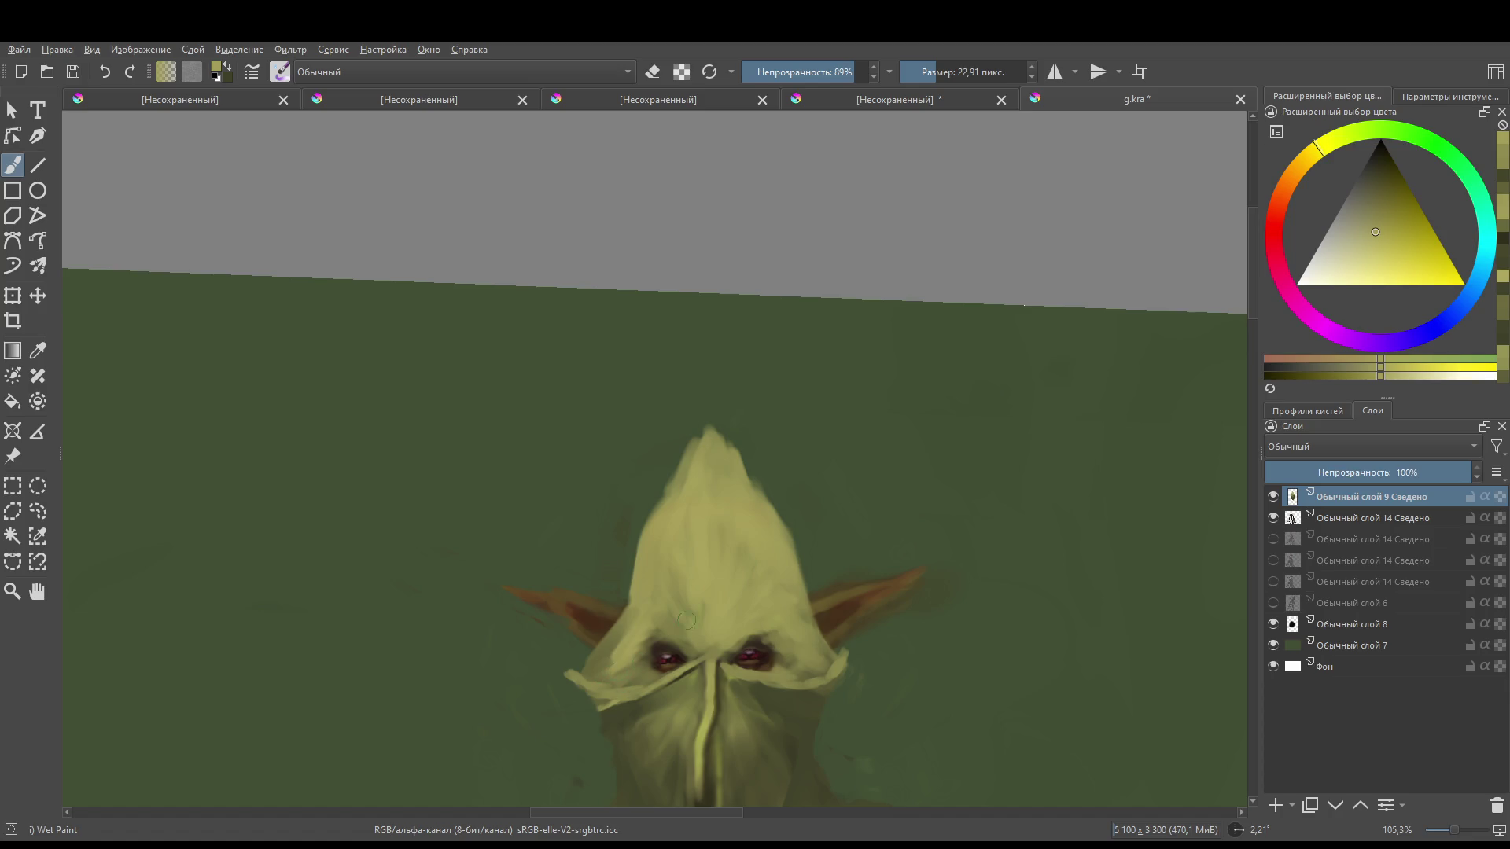
key(e)
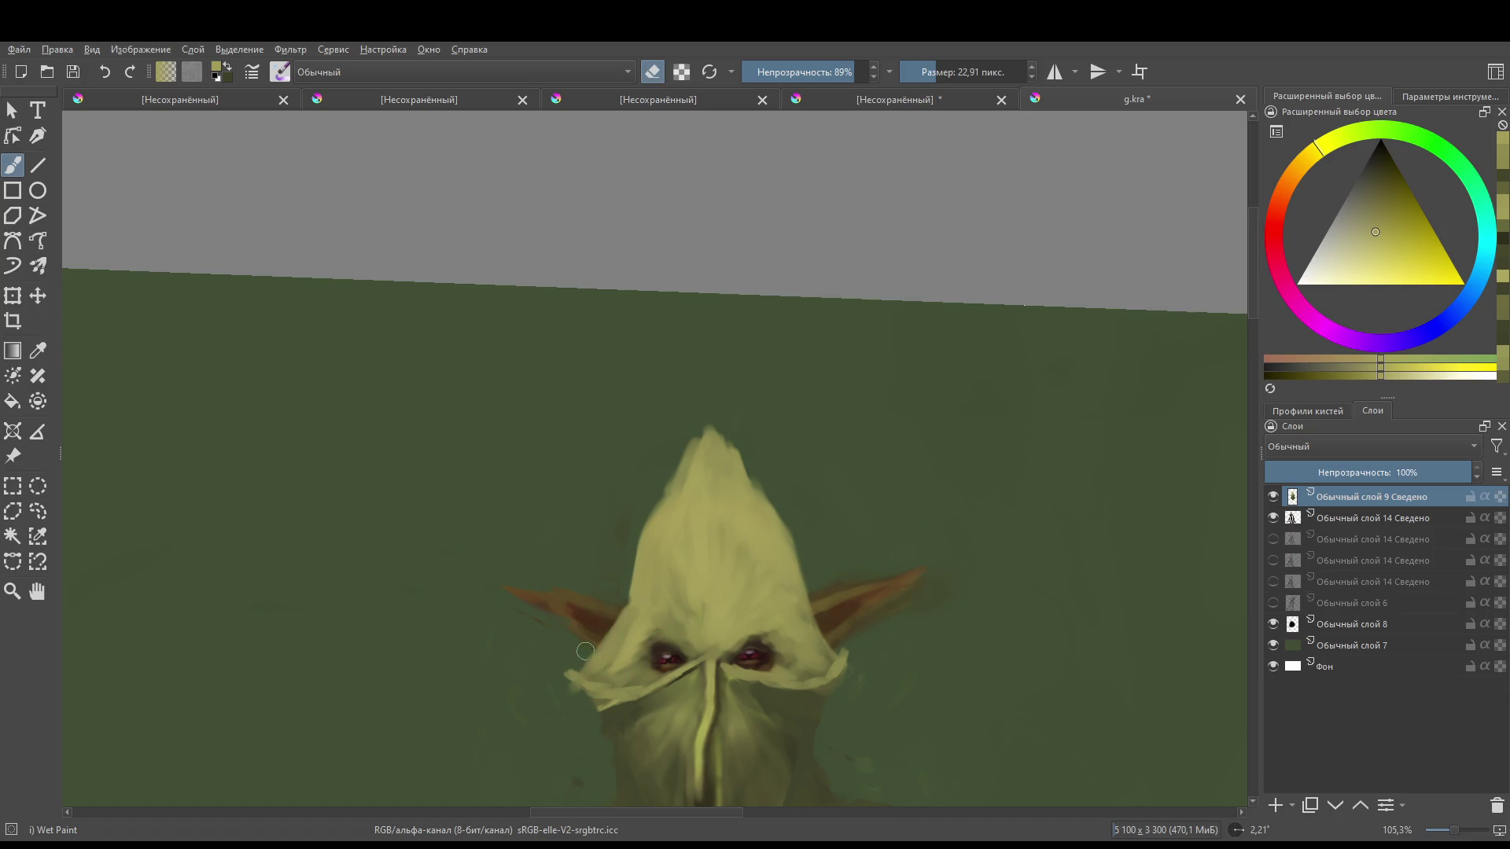
mouse_move(595, 642)
mouse_down()
mouse_move(620, 588)
mouse_move(596, 645)
mouse_move(524, 591)
mouse_up()
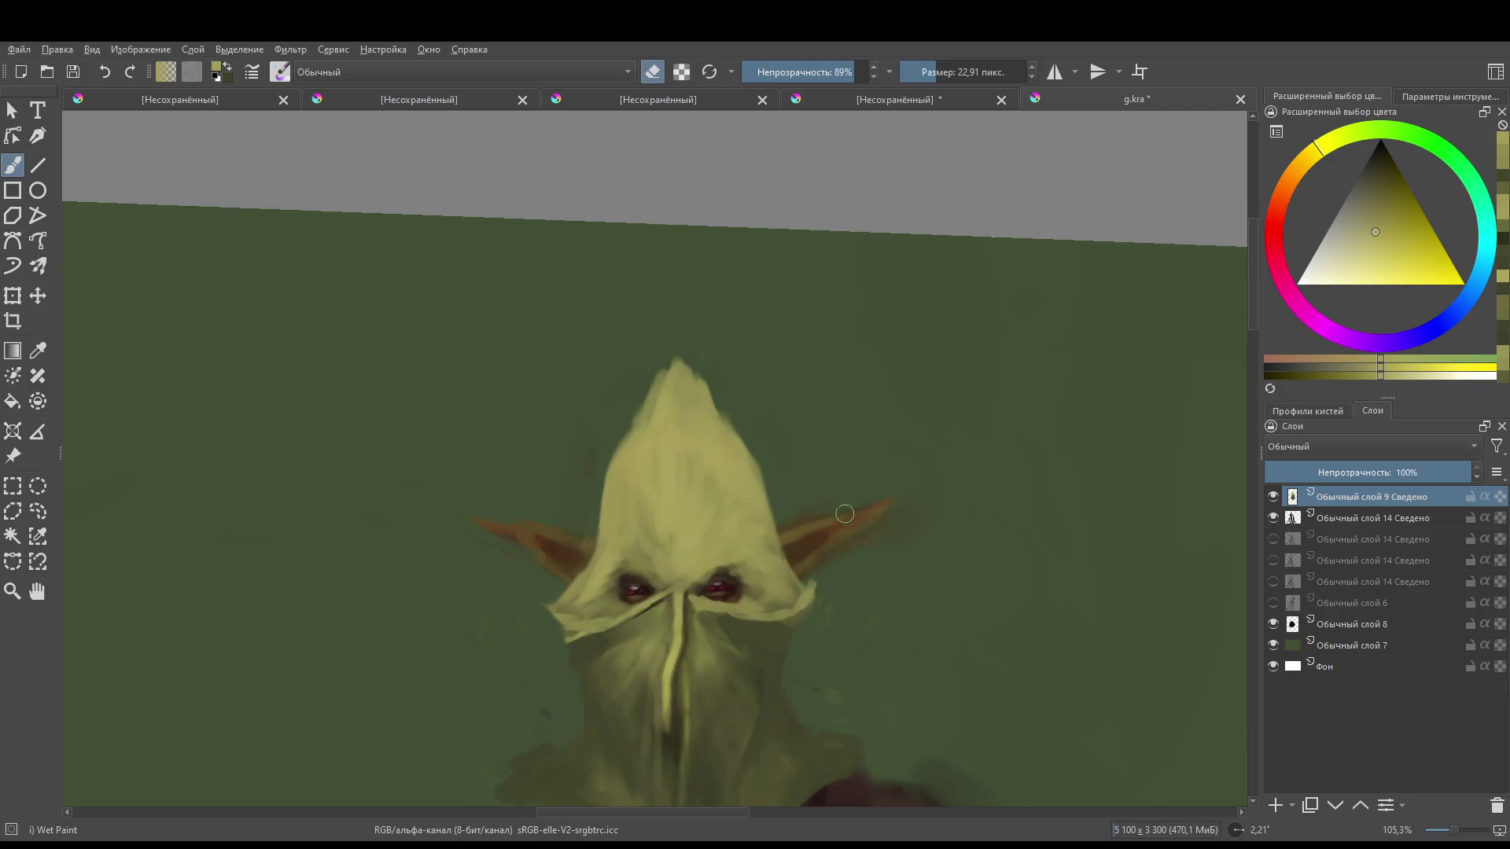
mouse_move(728, 454)
mouse_down()
mouse_move(782, 539)
mouse_move(764, 488)
mouse_move(789, 556)
mouse_move(771, 522)
mouse_up()
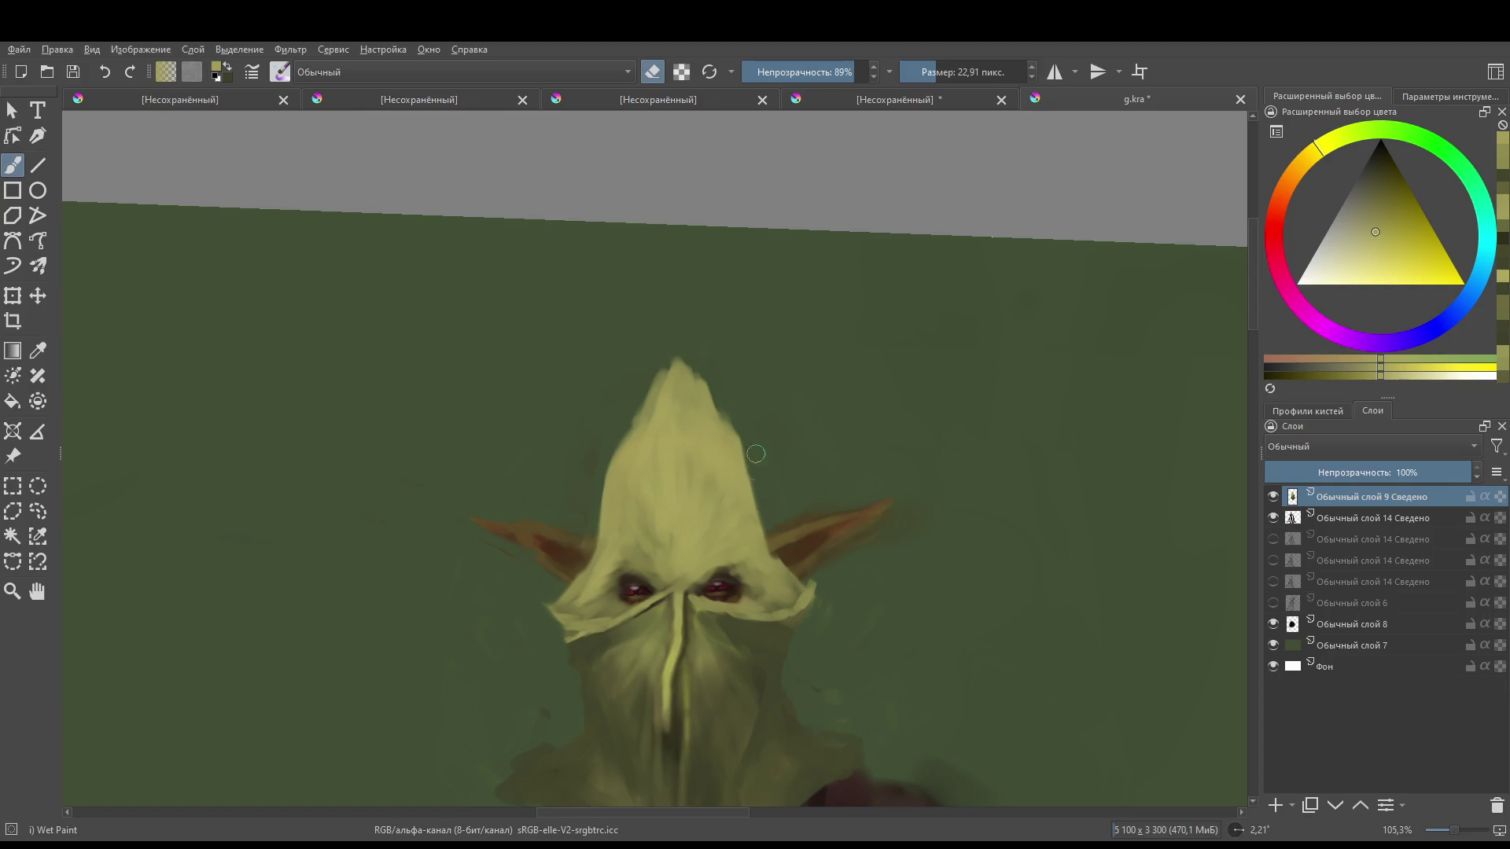
- Zoom in on the face, leave eraser mode, and sample a darker olive
mouse_move(851, 490)
mouse_down()
mouse_move(855, 432)
mouse_move(768, 495)
mouse_move(682, 498)
mouse_up()
mouse_move(732, 449)
mouse_down()
mouse_move(750, 489)
mouse_move(728, 501)
mouse_move(796, 489)
mouse_up()
key(e)
ctrl+click(750, 501)
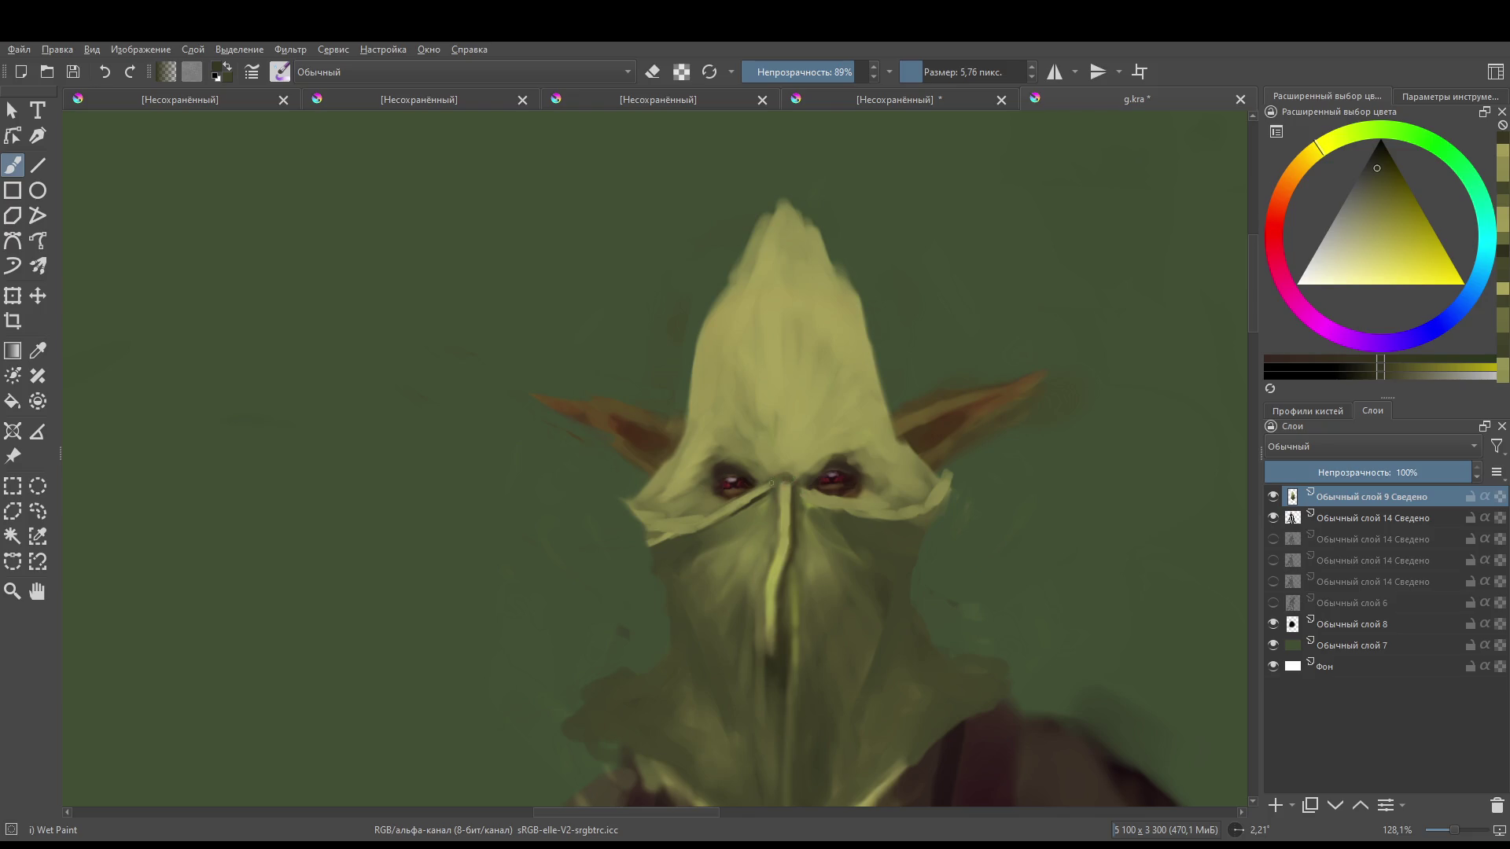
- Shade the nose bridge and above the left eye in dark olive, then paint a thin seam up the hood
mouse_move(783, 476)
mouse_down()
mouse_move(830, 462)
mouse_move(862, 494)
mouse_move(851, 462)
mouse_up()
drag(756, 484, 732, 465)
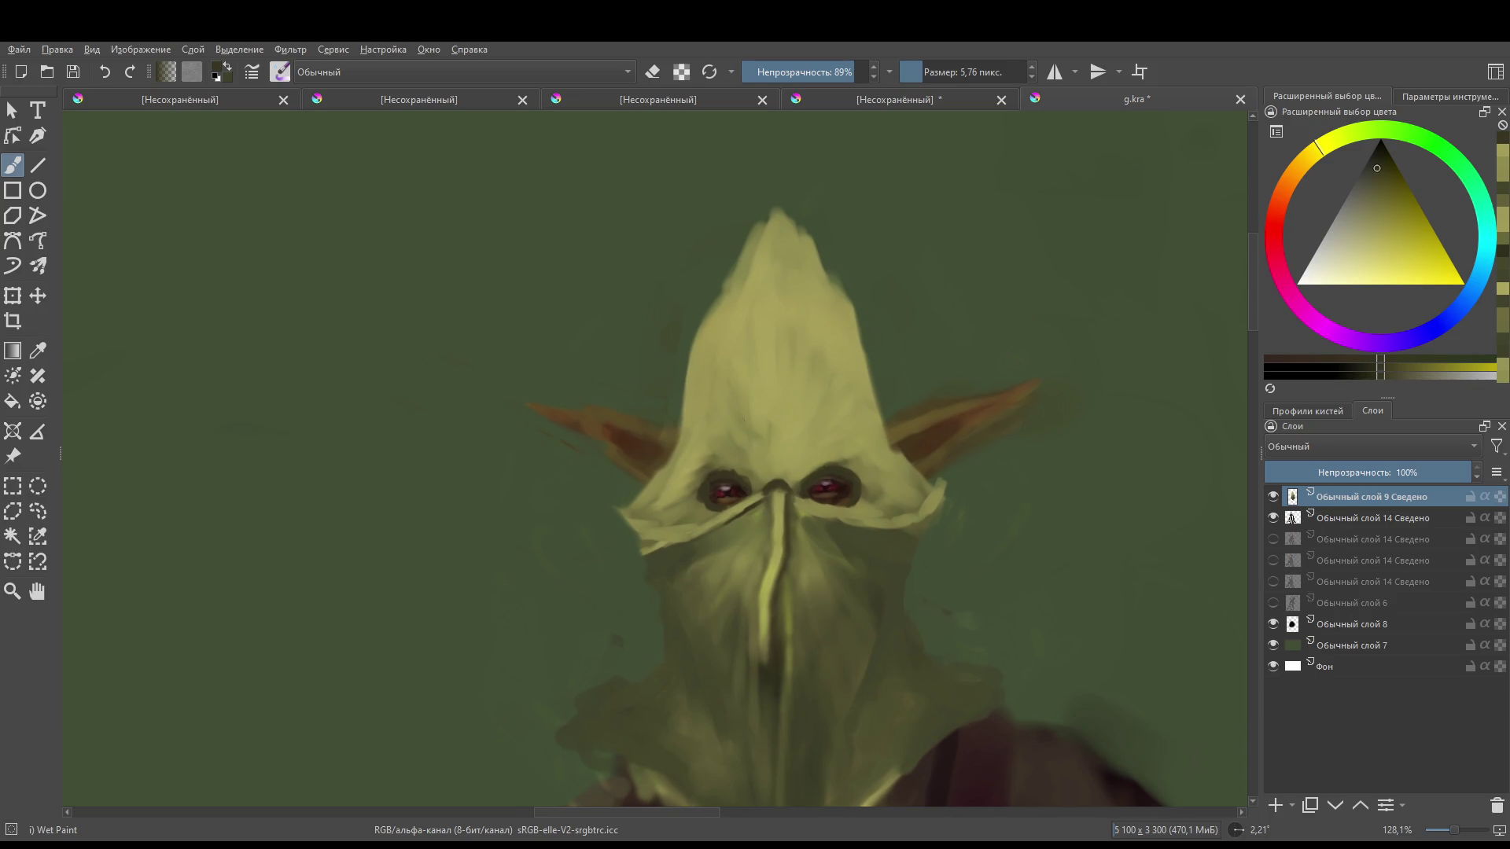
mouse_move(770, 486)
mouse_down()
mouse_move(770, 224)
mouse_move(771, 343)
mouse_up()
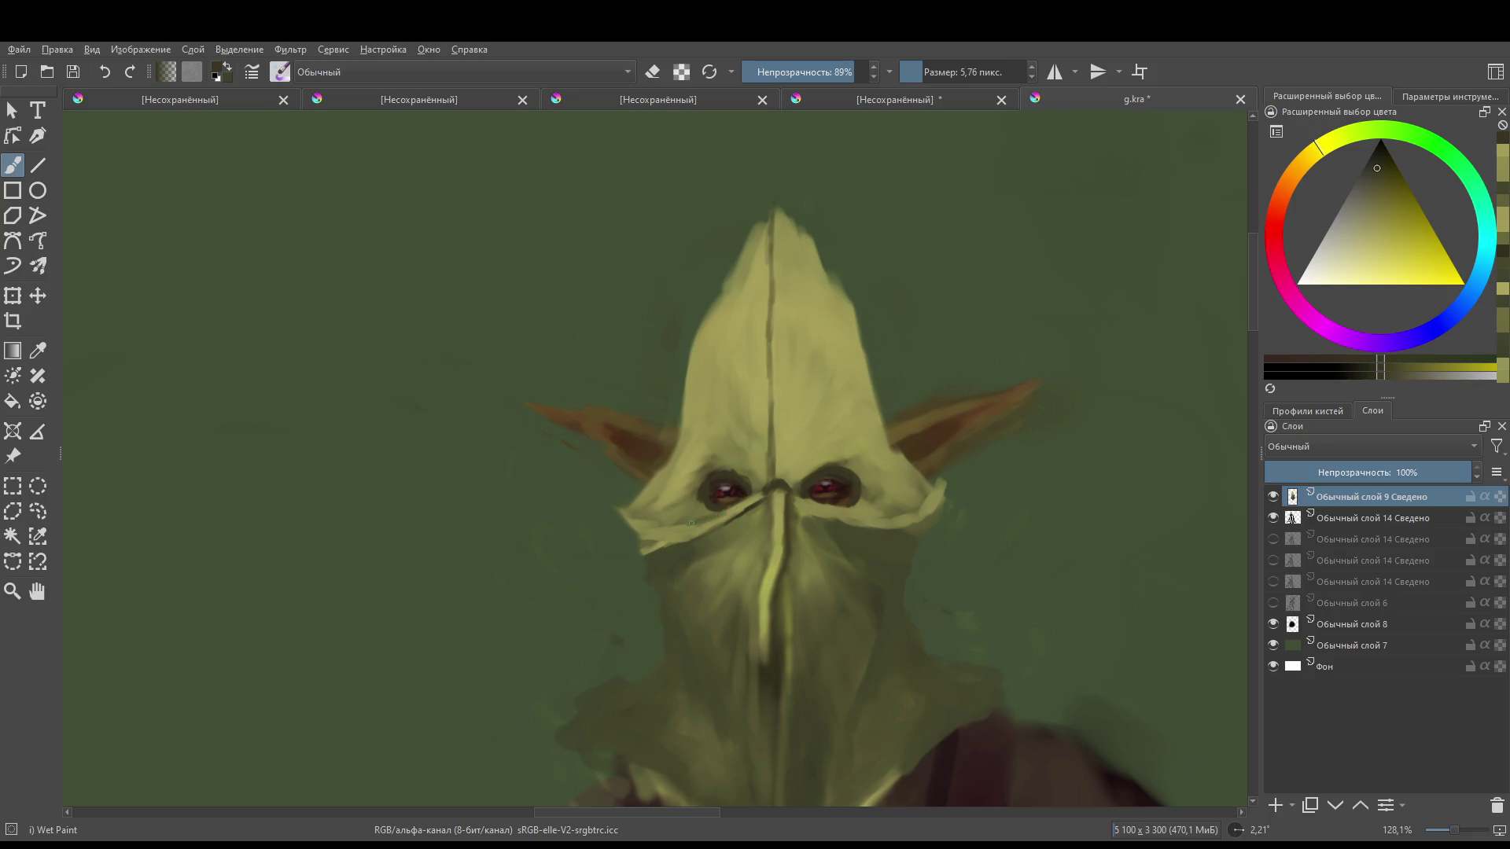
- Dab sampled yellow-green onto the mask's right edge and left ear edge, then select a lighter yellow
ctrl+click(754, 500)
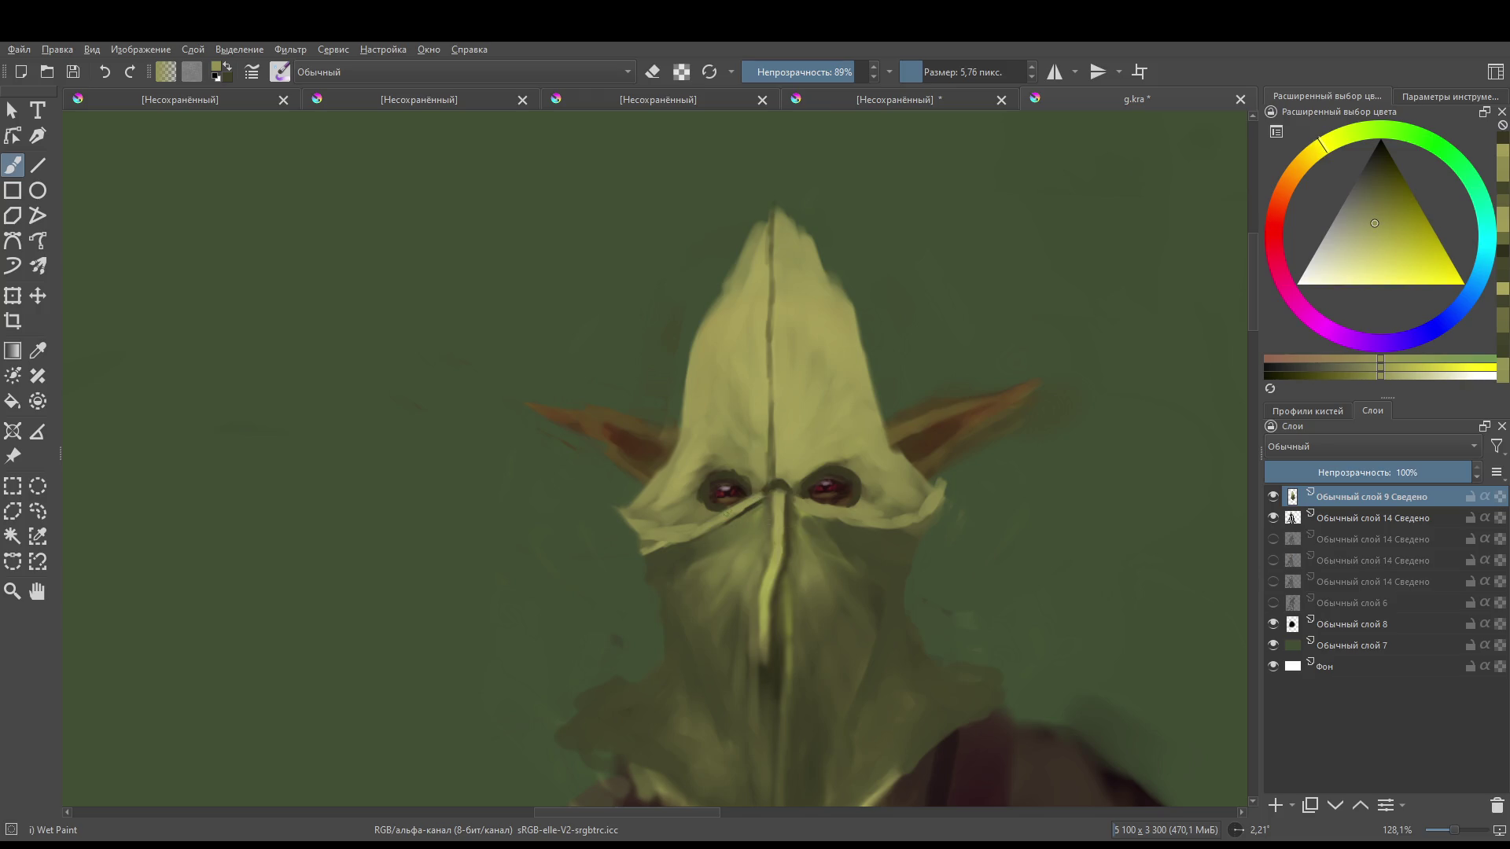
click(705, 487)
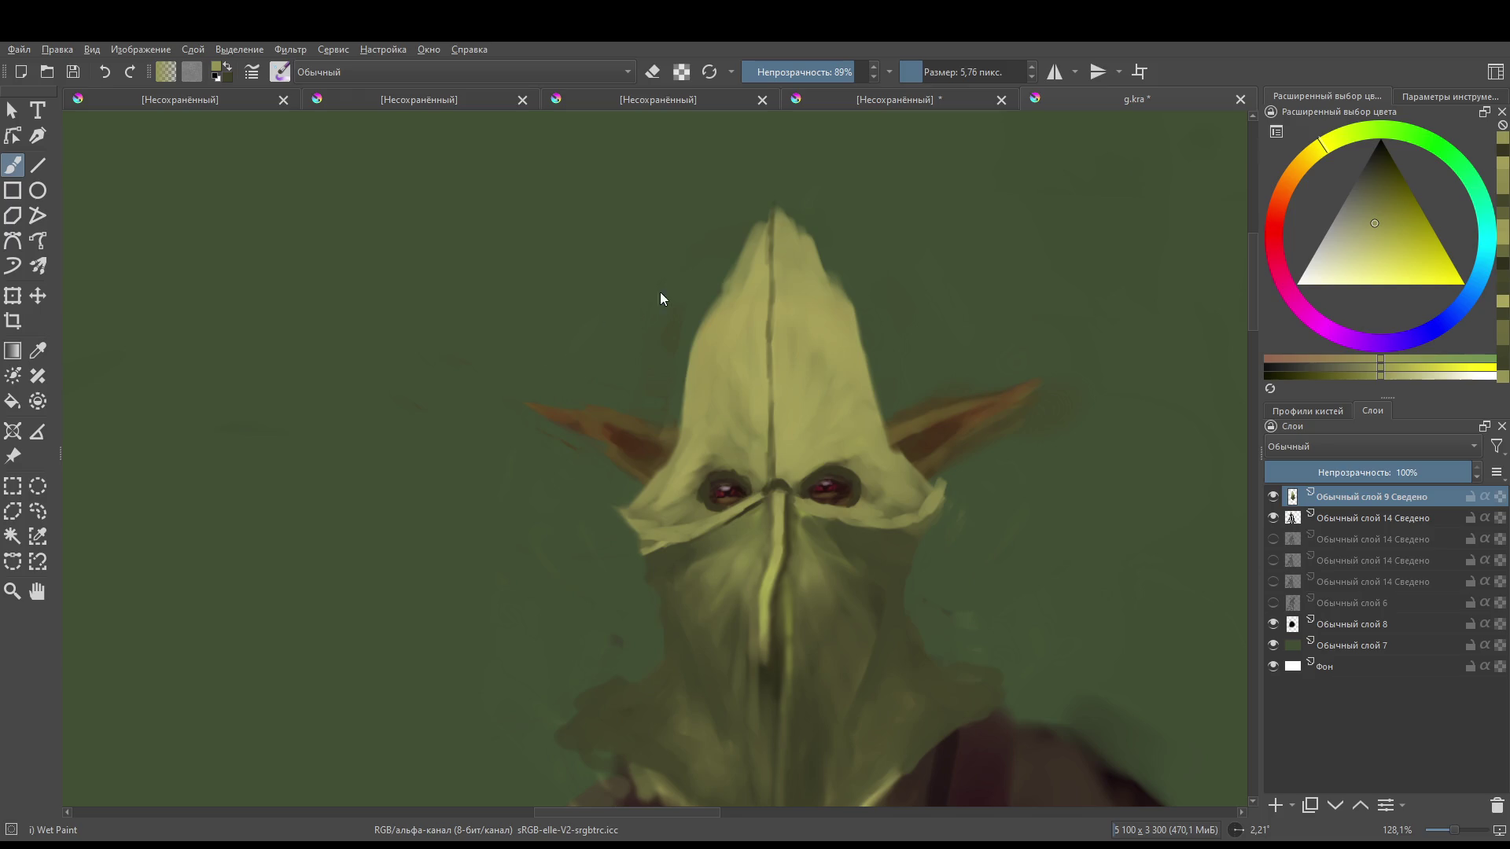
drag(753, 415, 725, 423)
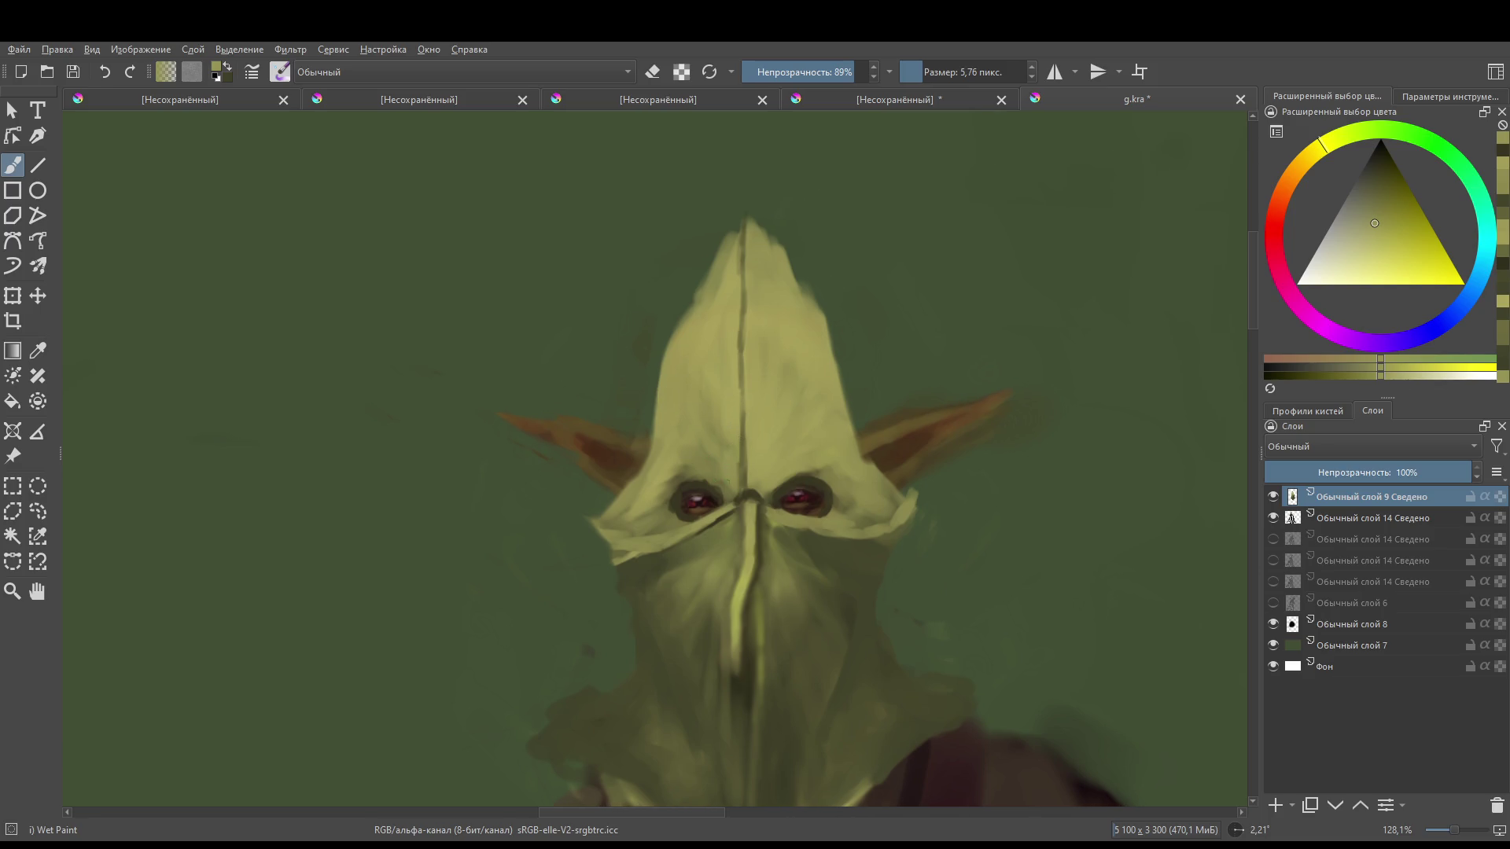
ctrl+click(744, 486)
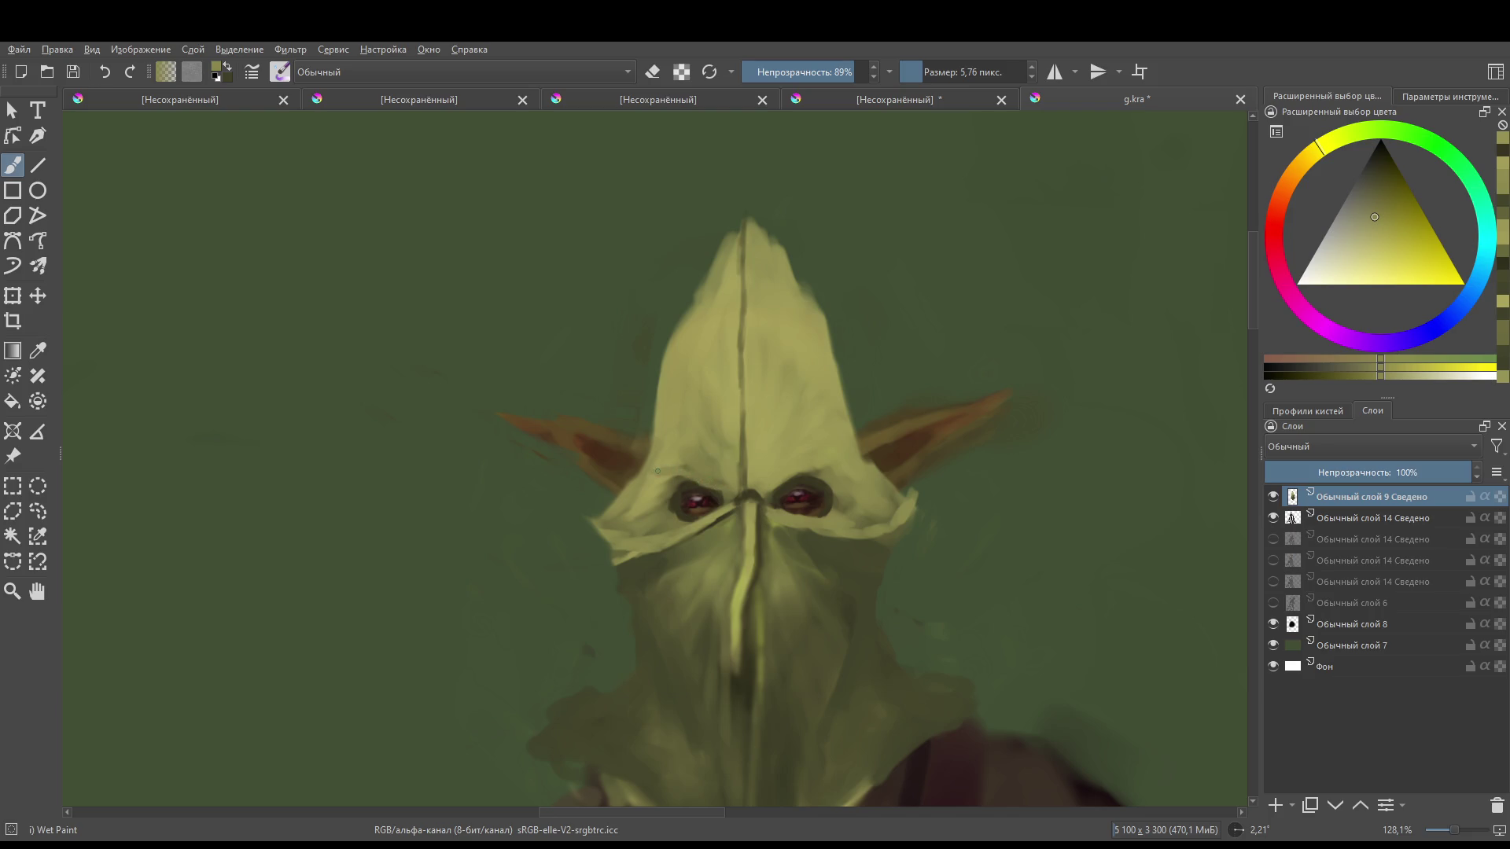
drag(640, 469, 757, 470)
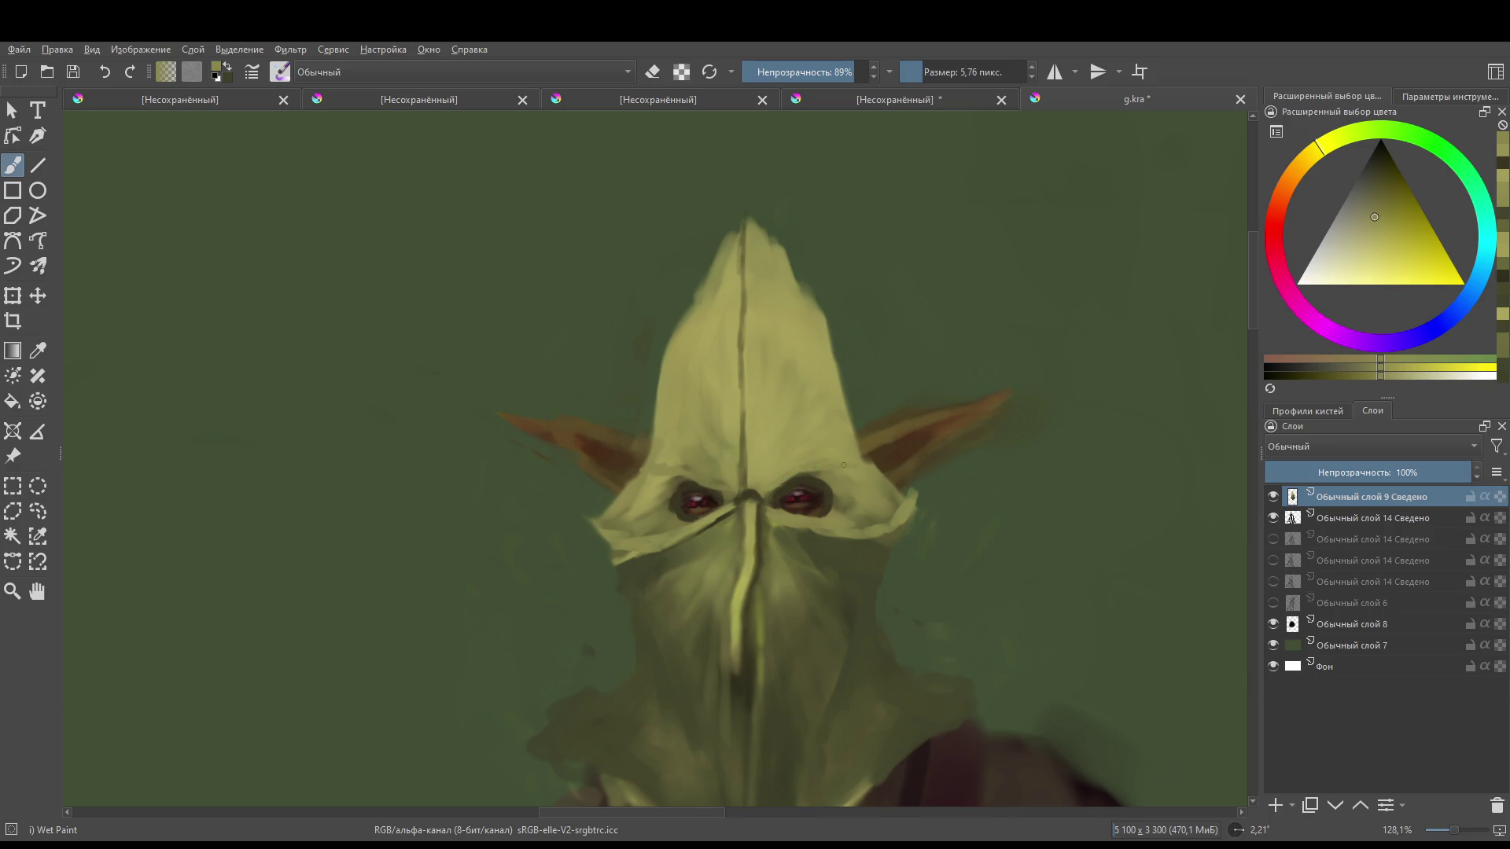
drag(869, 466, 884, 463)
click(636, 467)
drag(818, 432, 861, 472)
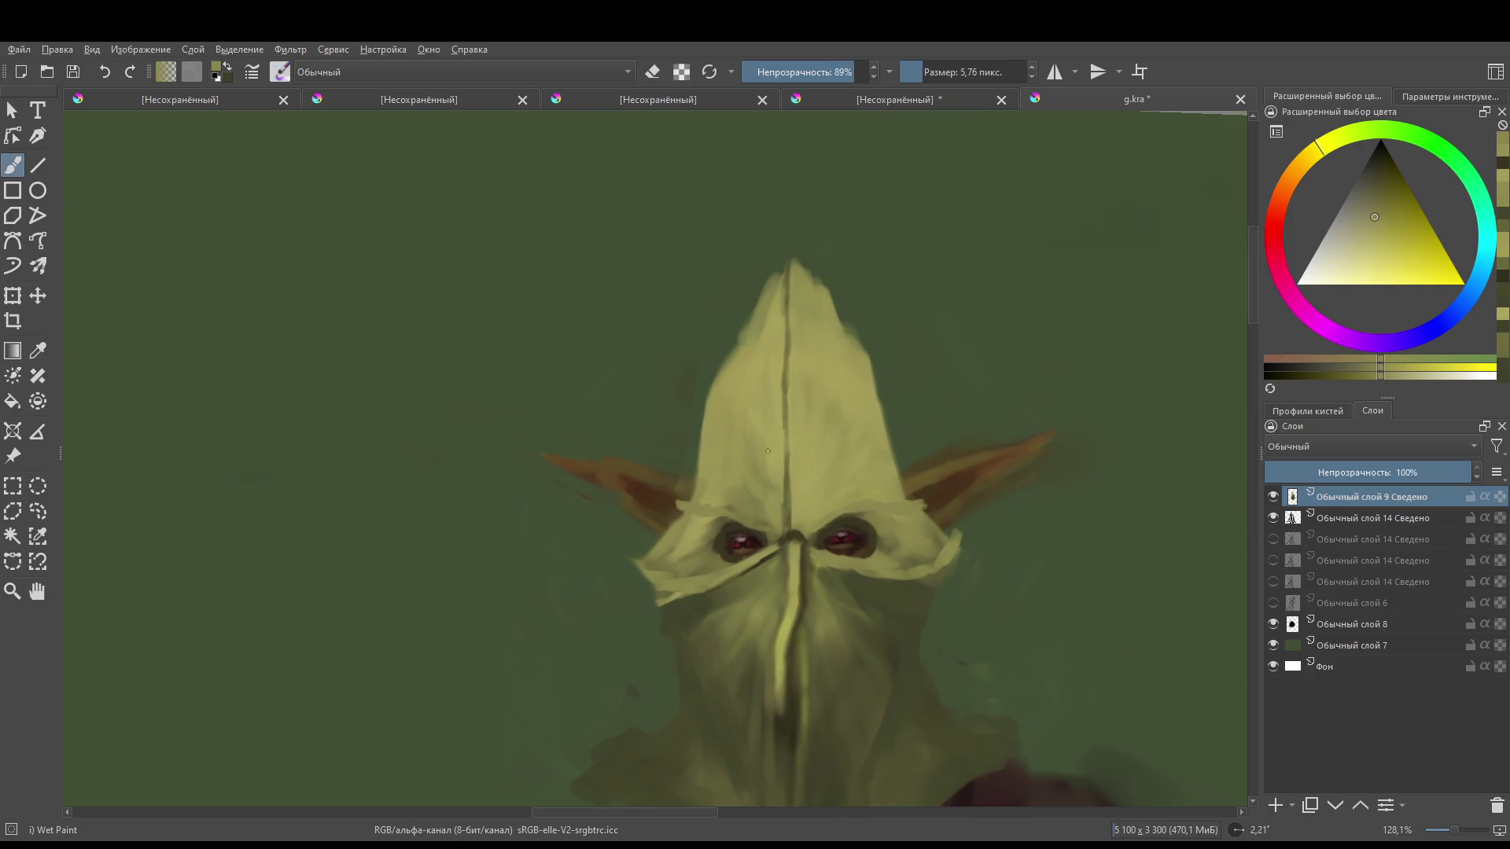
ctrl+click(776, 428)
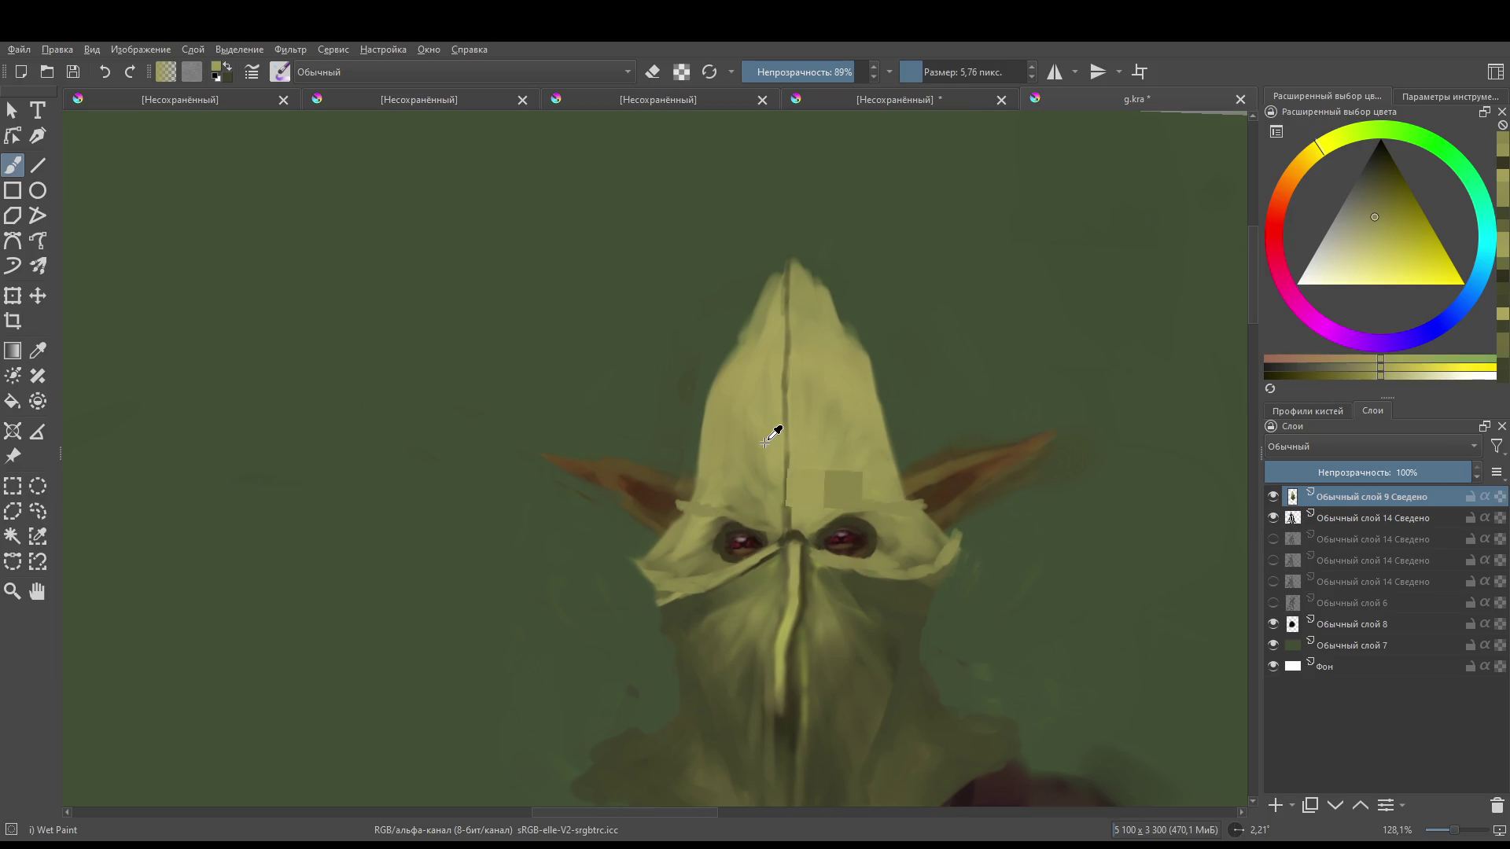
click(1351, 267)
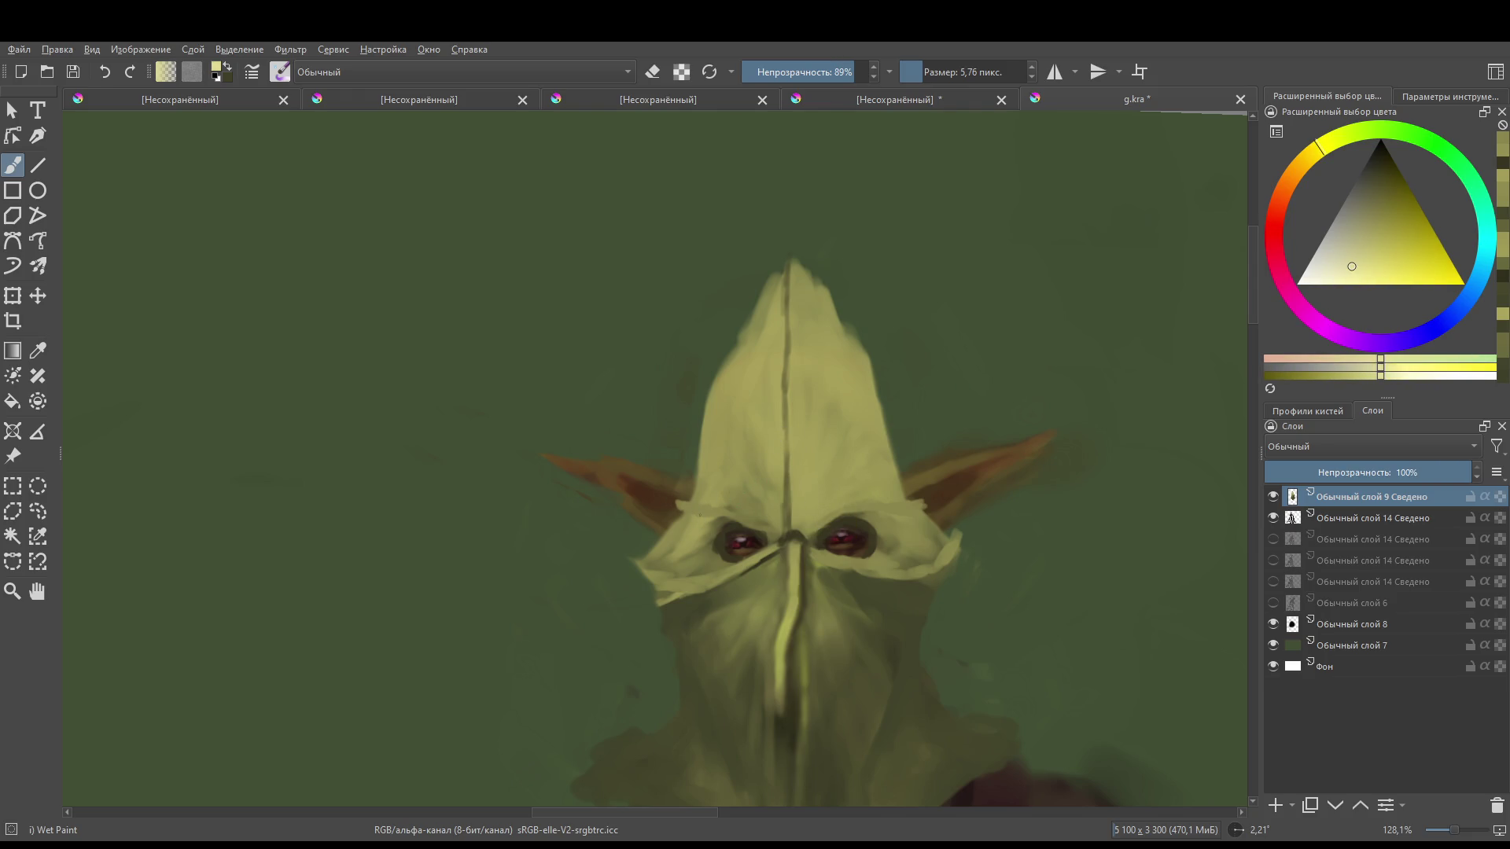
- Paint light seams along the hood edge, up its centre, diagonally, and down its left side
mouse_move(689, 506)
mouse_down()
mouse_move(788, 532)
mouse_move(902, 507)
mouse_up()
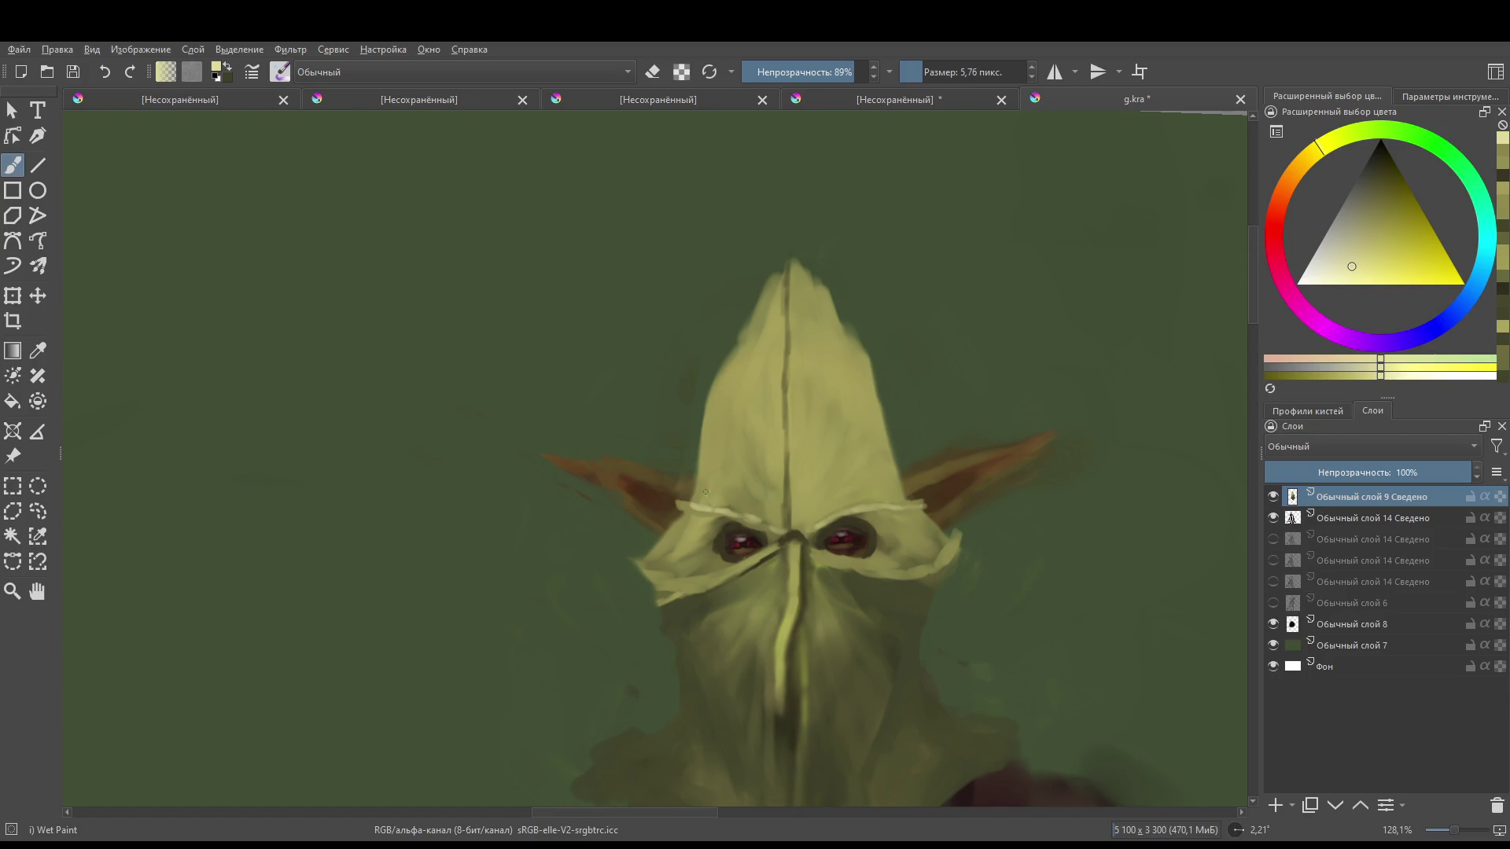
drag(792, 513, 788, 302)
drag(801, 522, 867, 361)
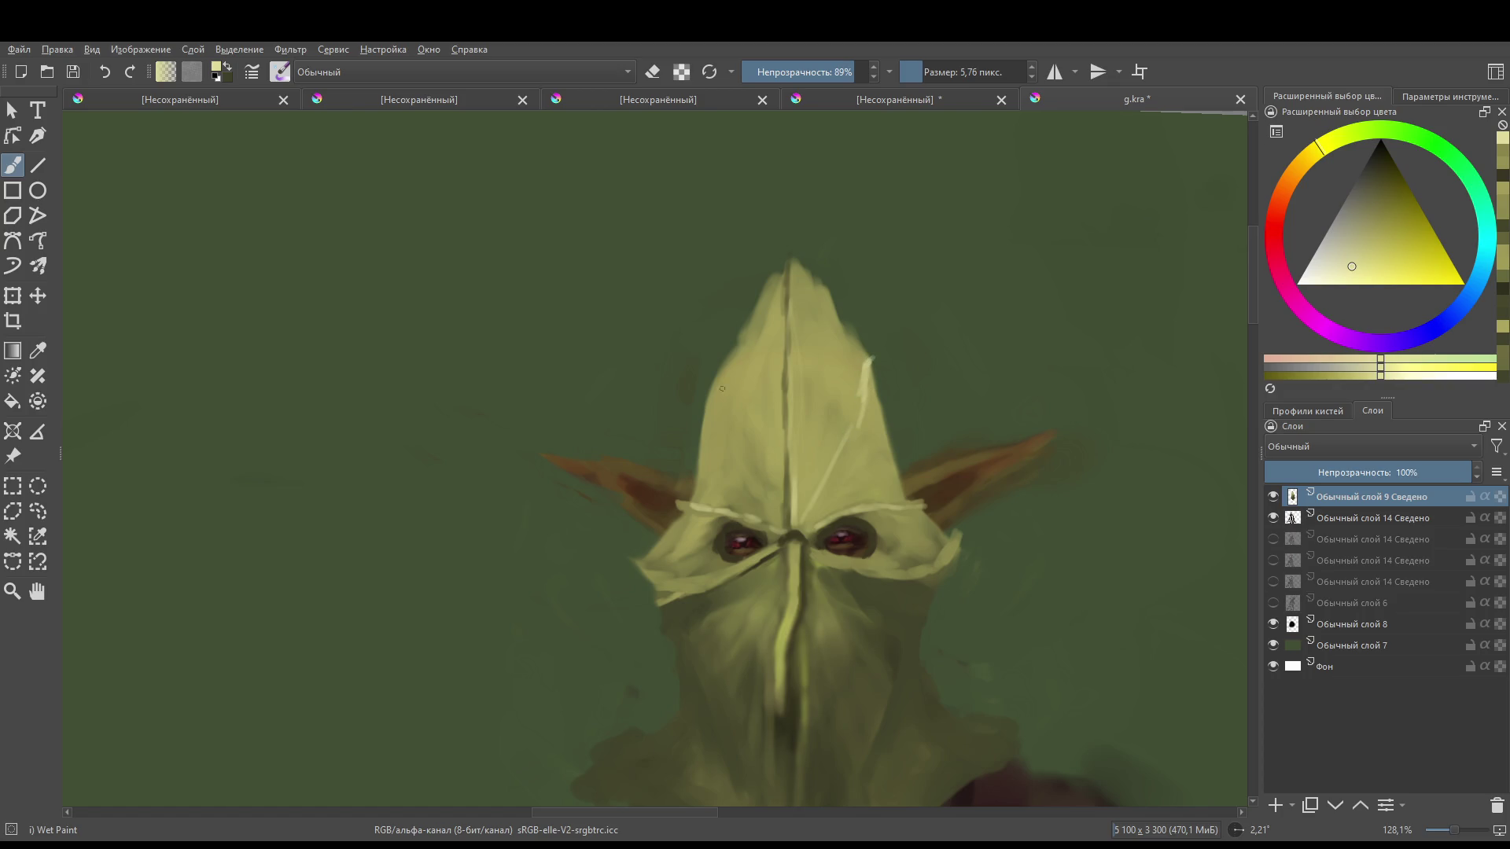
drag(716, 384, 765, 501)
mouse_move(714, 382)
mouse_down()
mouse_move(791, 498)
mouse_move(822, 510)
mouse_up()
ctrl+click(763, 465)
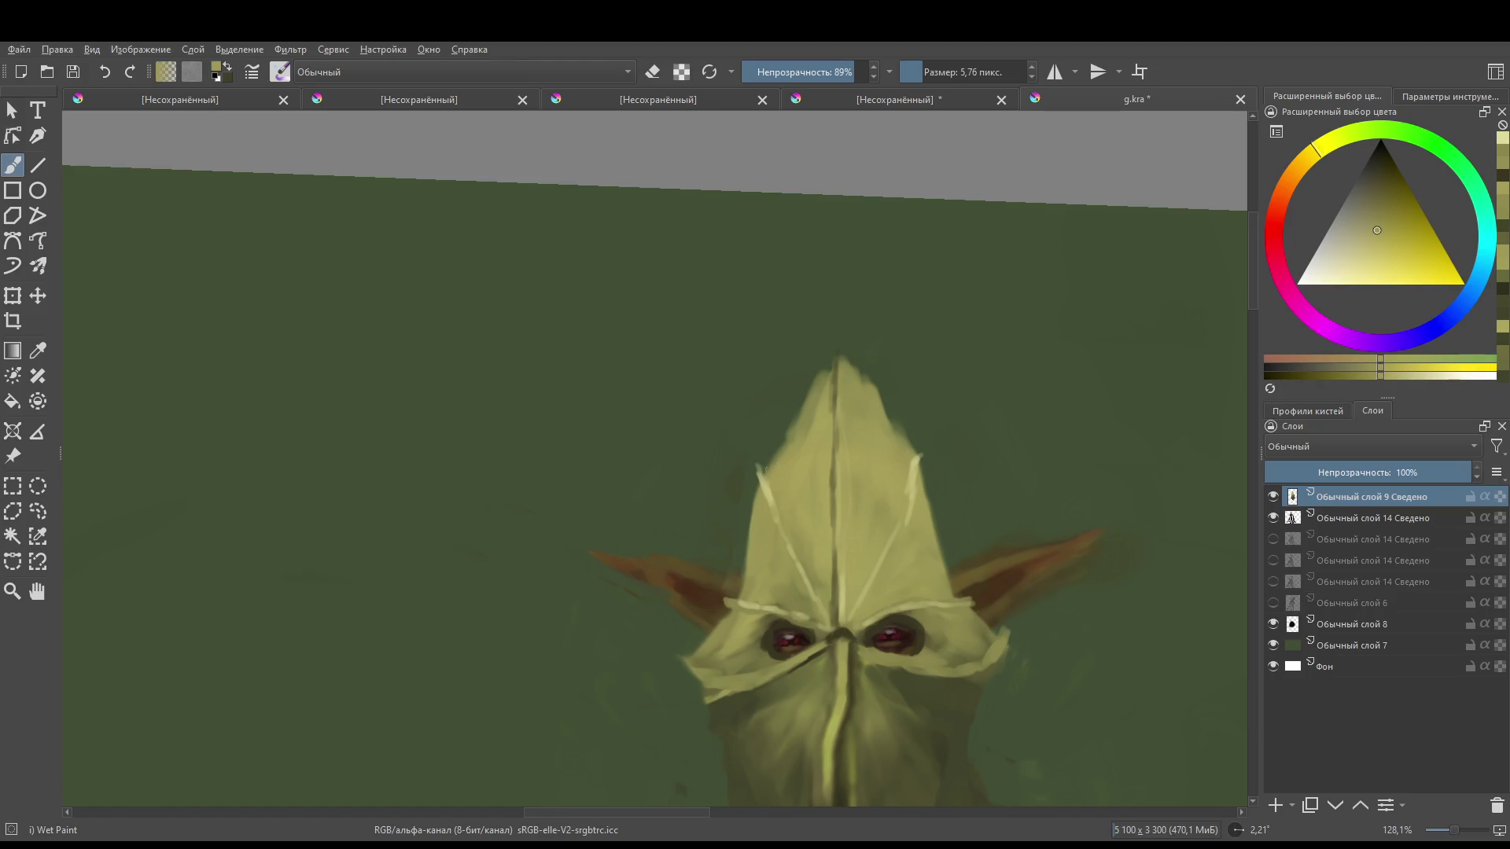
drag(763, 464, 770, 502)
- Trim the hood's upper edges with the eraser
key(e)
mouse_move(786, 447)
mouse_down()
mouse_move(818, 381)
mouse_move(790, 428)
mouse_up()
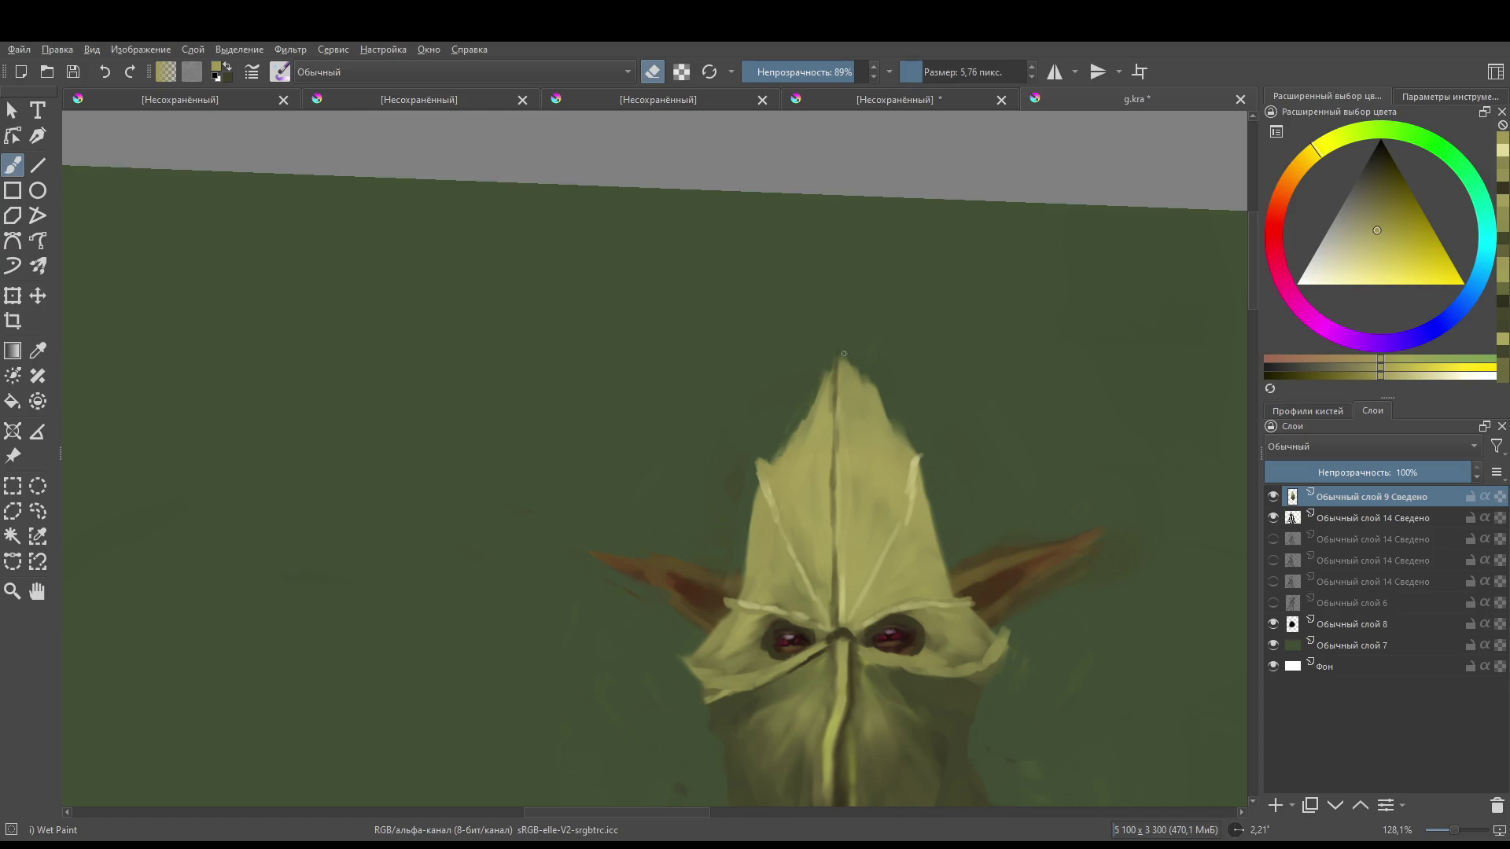
mouse_move(859, 369)
mouse_down()
mouse_move(880, 413)
mouse_move(874, 399)
mouse_up()
mouse_move(866, 489)
mouse_down()
mouse_move(805, 383)
mouse_move(831, 427)
mouse_move(853, 363)
mouse_move(795, 572)
mouse_move(719, 619)
mouse_move(684, 616)
mouse_up()
- Paint light lines beneath the right and left eyes
key(e)
ctrl+click(863, 423)
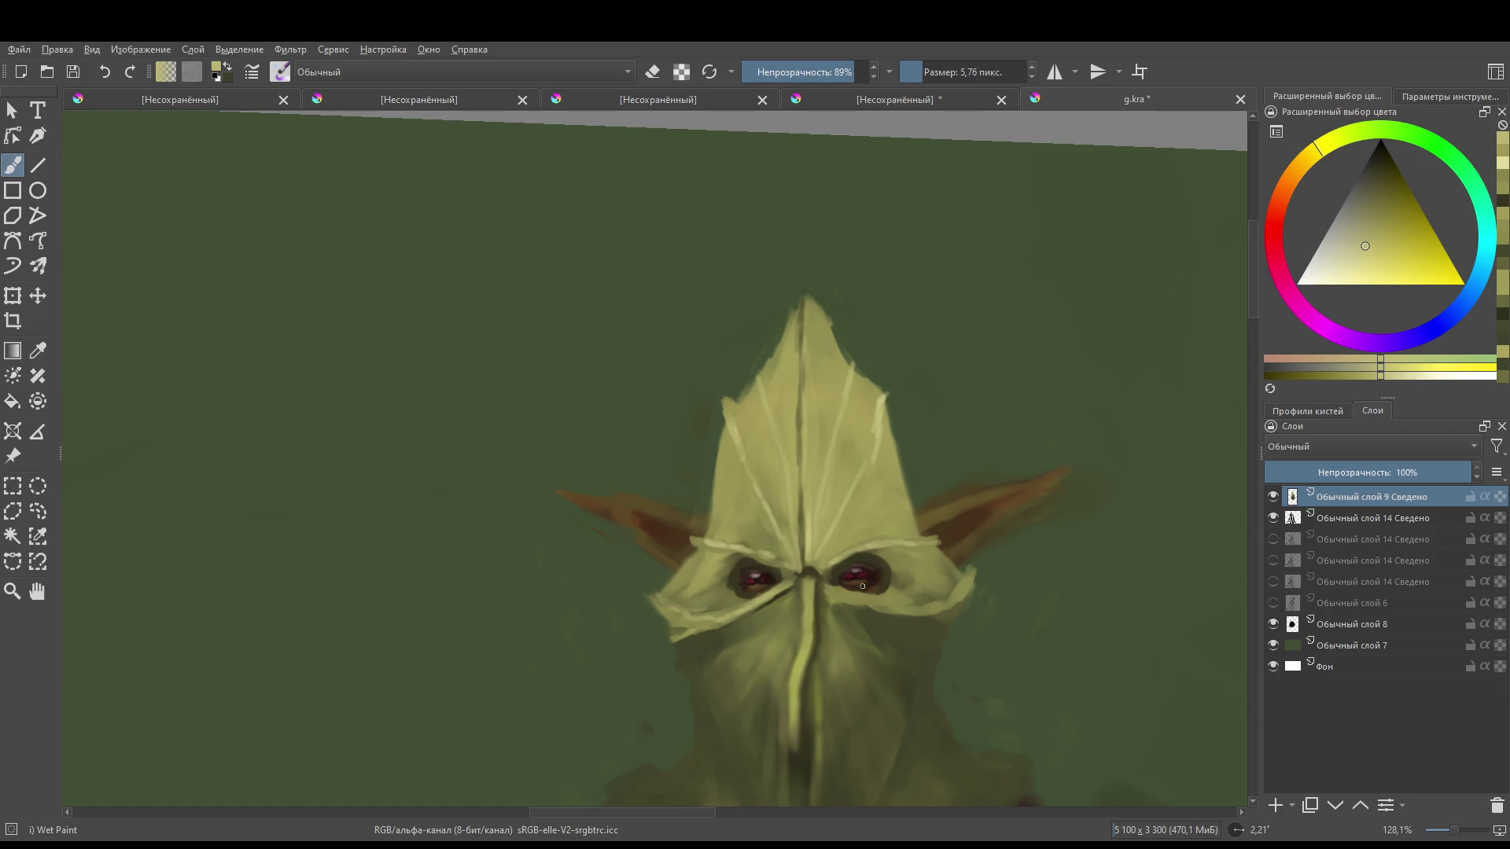
drag(828, 583, 943, 603)
scroll(653, 456, down, 3)
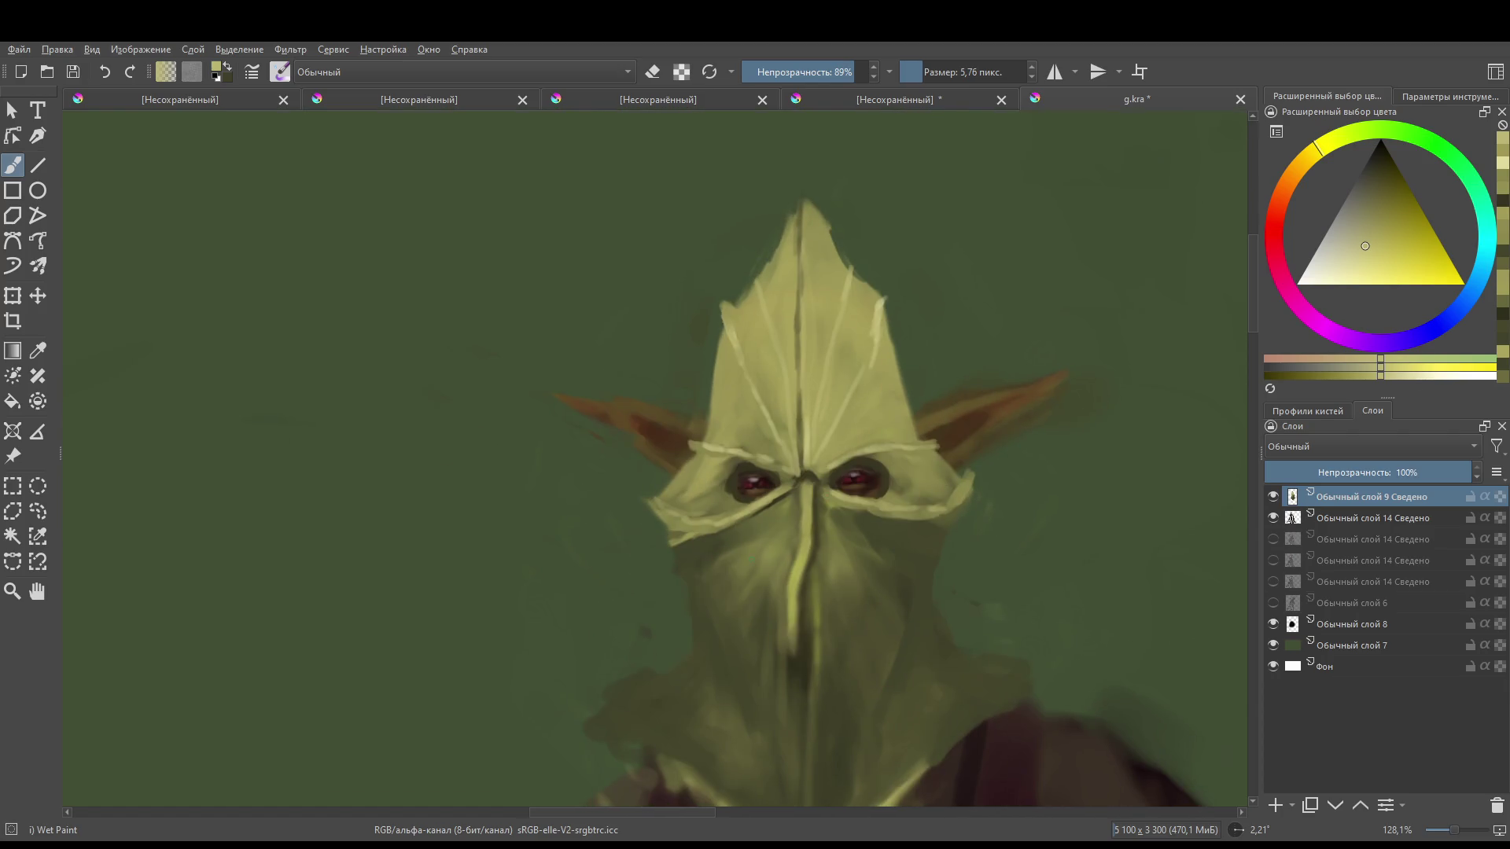
drag(779, 518, 723, 632)
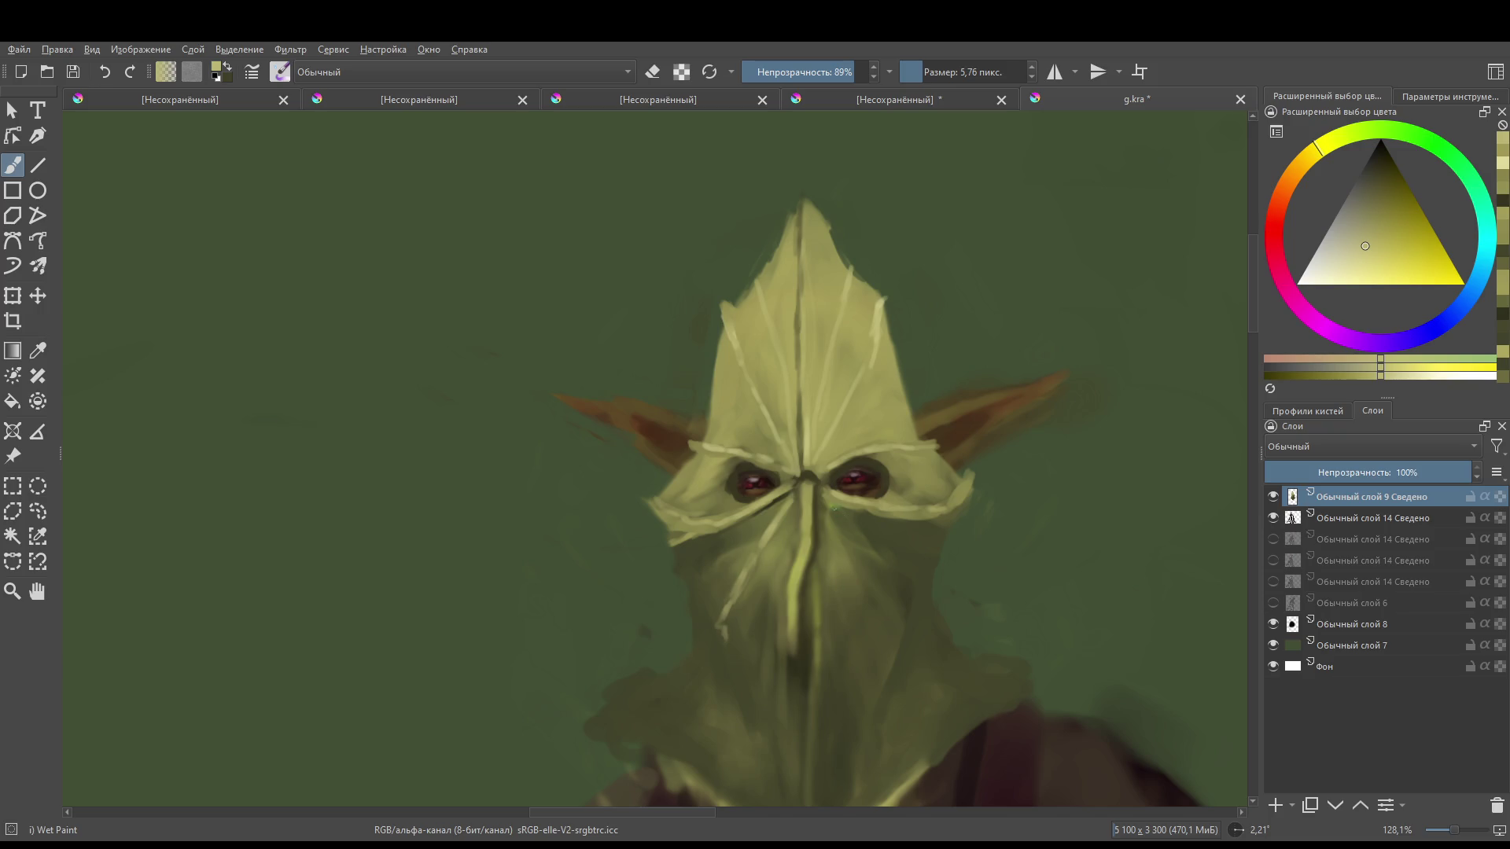
mouse_move(846, 525)
mouse_down()
mouse_move(920, 633)
mouse_move(944, 633)
mouse_move(948, 662)
mouse_move(961, 591)
mouse_move(905, 603)
mouse_move(934, 660)
mouse_move(852, 715)
mouse_move(879, 632)
mouse_up()
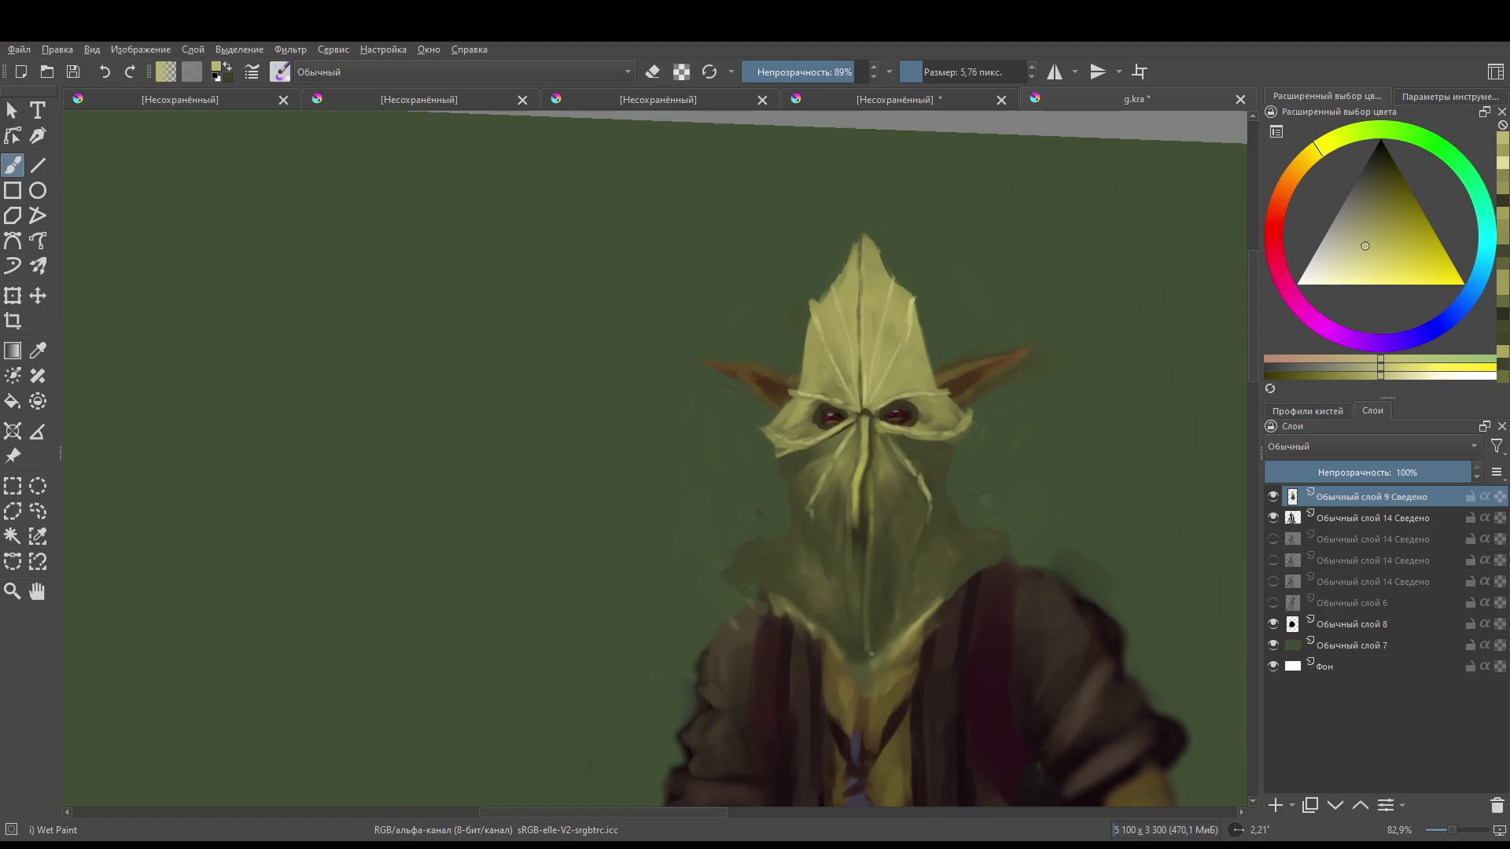
- Set the brush to about 10 px and paint a light seam down the face's right side
drag(868, 638, 909, 647)
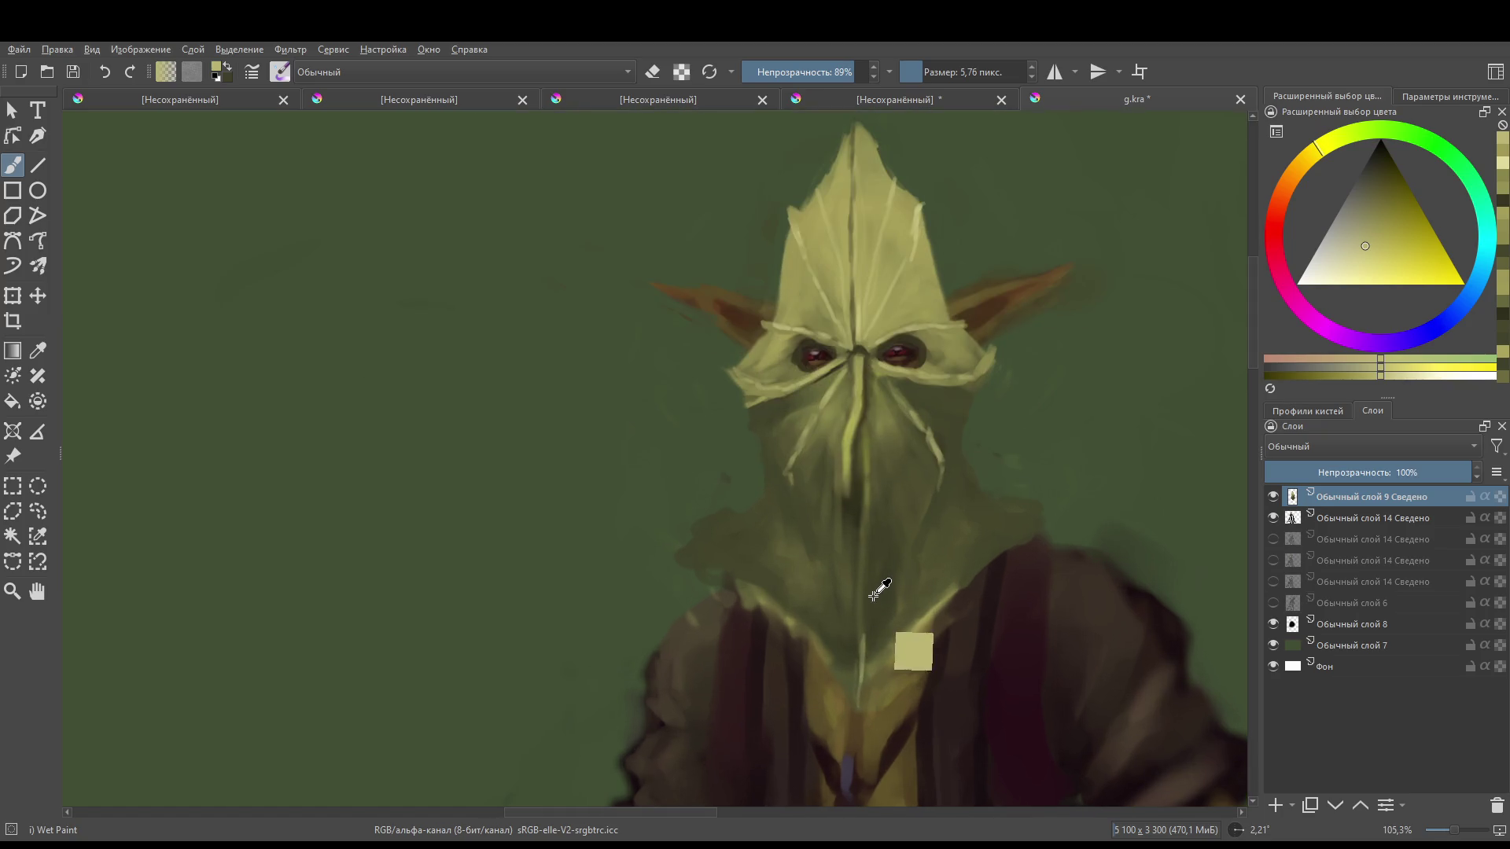
key(bracketright)
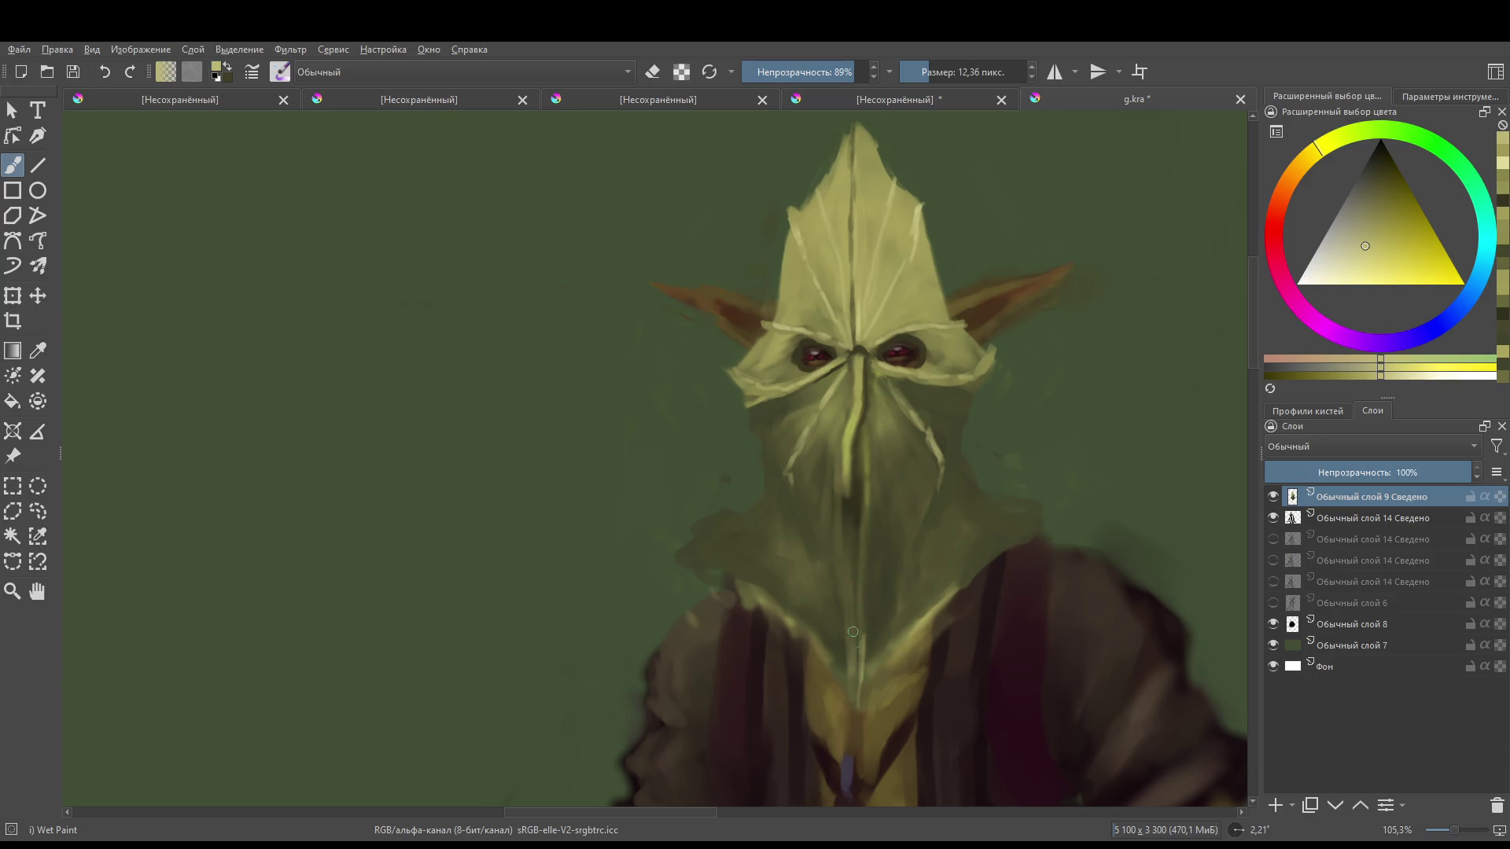
drag(851, 633, 844, 672)
key(minus)
key(bracketleft)
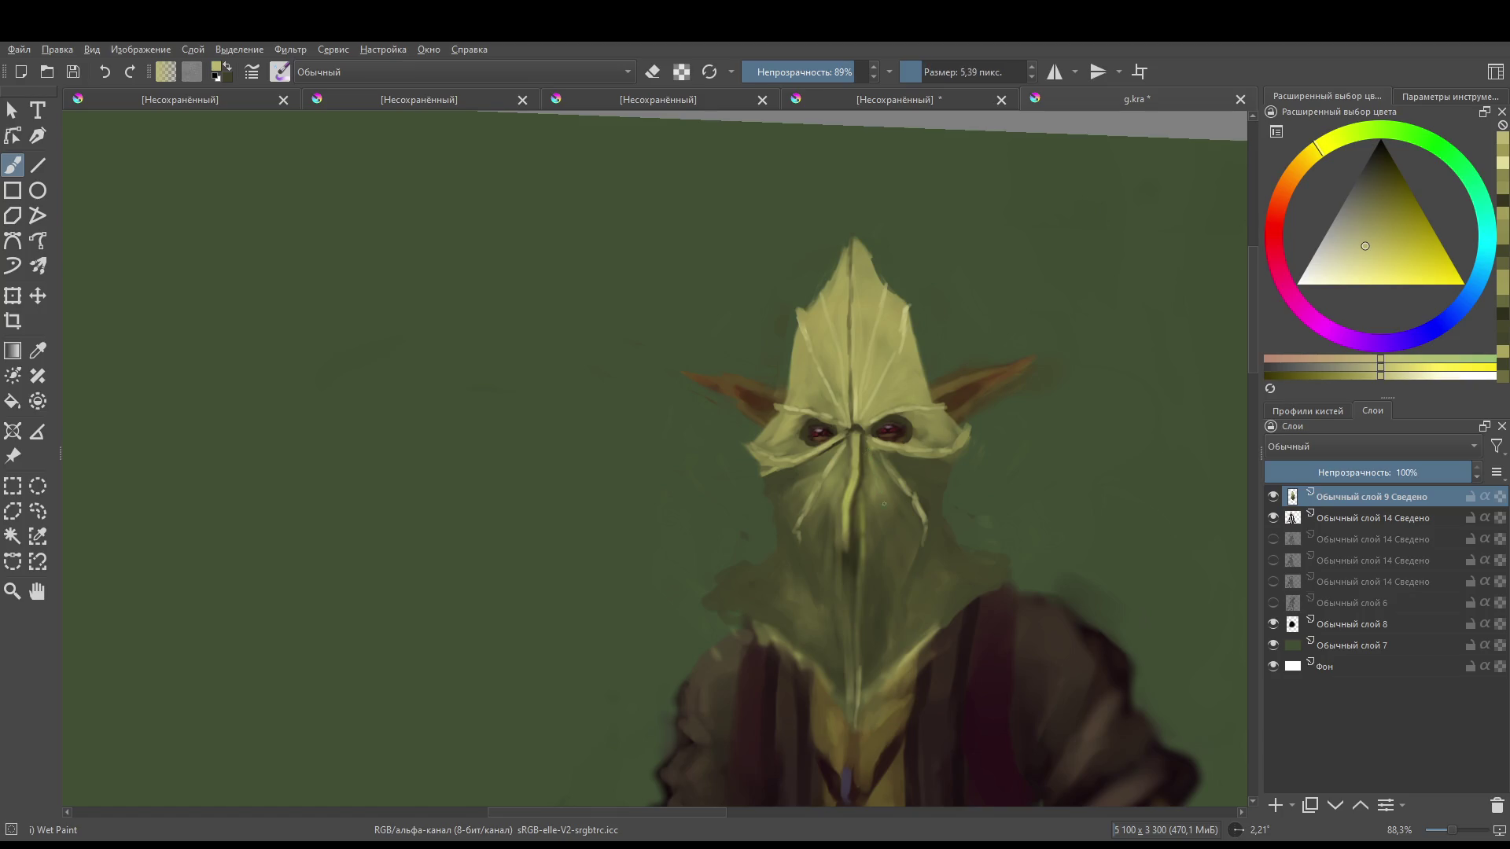
key(bracketright)
drag(872, 459, 912, 652)
drag(900, 599, 904, 633)
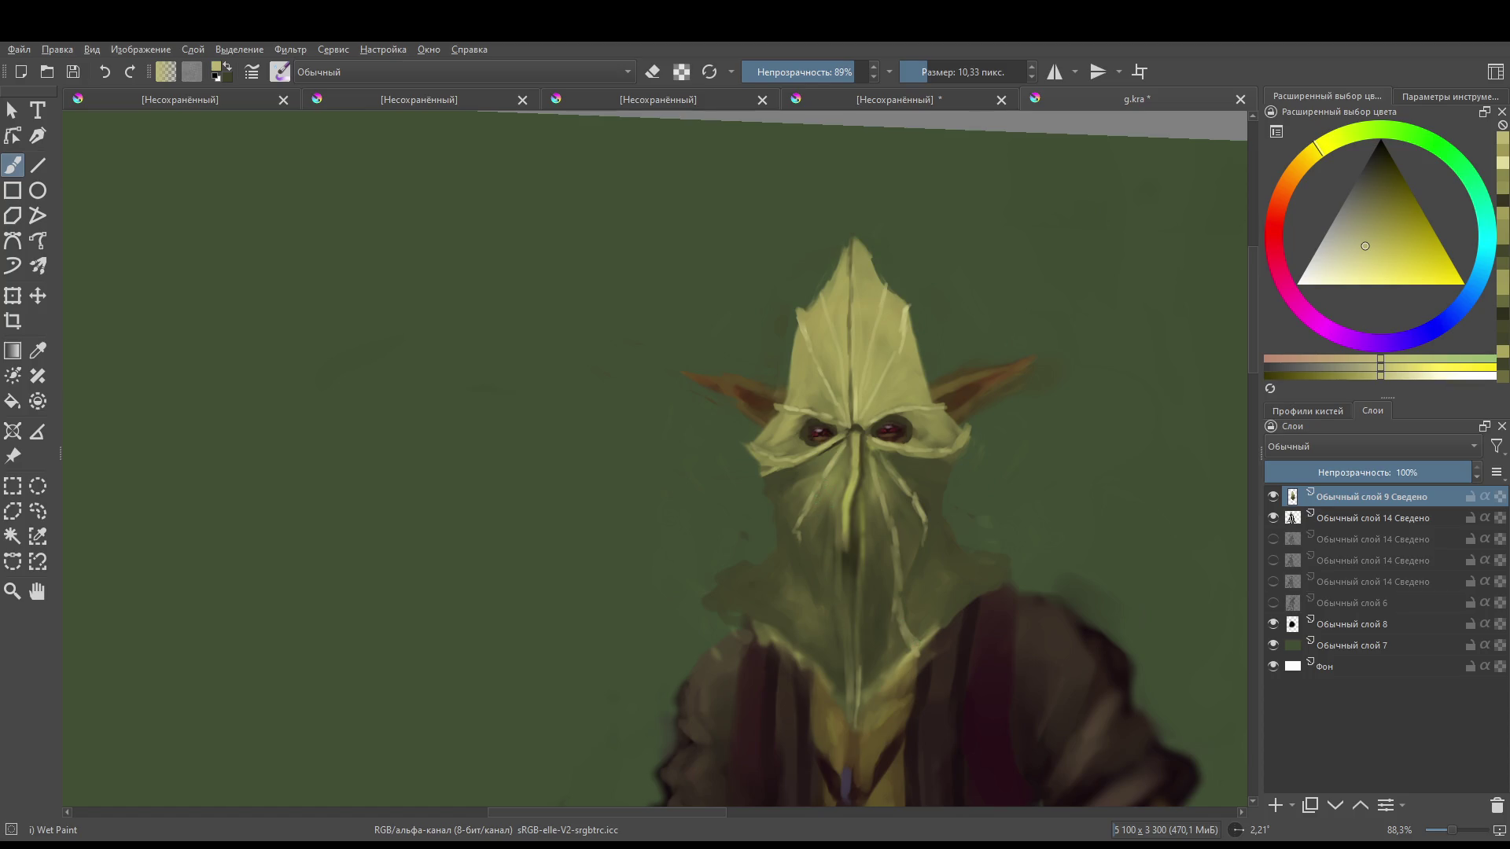
- Add thin seams on the face's left and right sides, undoing one bad stroke, plus faint cheek strokes
drag(813, 592, 811, 531)
mouse_move(818, 593)
mouse_down()
mouse_move(797, 665)
mouse_move(809, 575)
mouse_move(768, 589)
mouse_move(773, 576)
mouse_move(745, 627)
mouse_up()
key(ctrl+z)
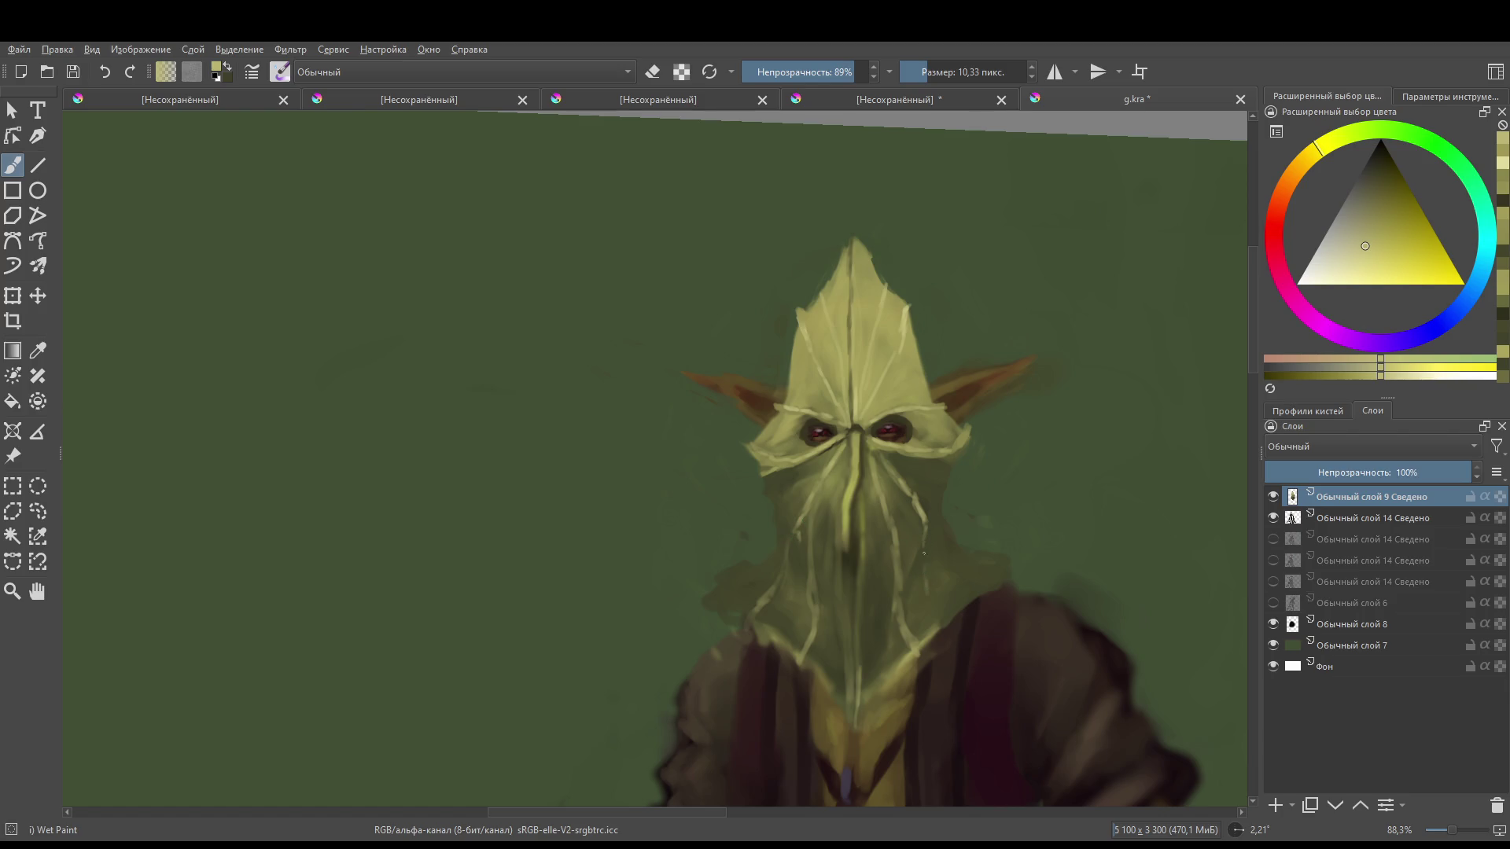
drag(933, 591, 966, 616)
drag(831, 455, 794, 481)
drag(902, 469, 901, 459)
scroll(847, 428, right, 1)
scroll(837, 412, down, 5)
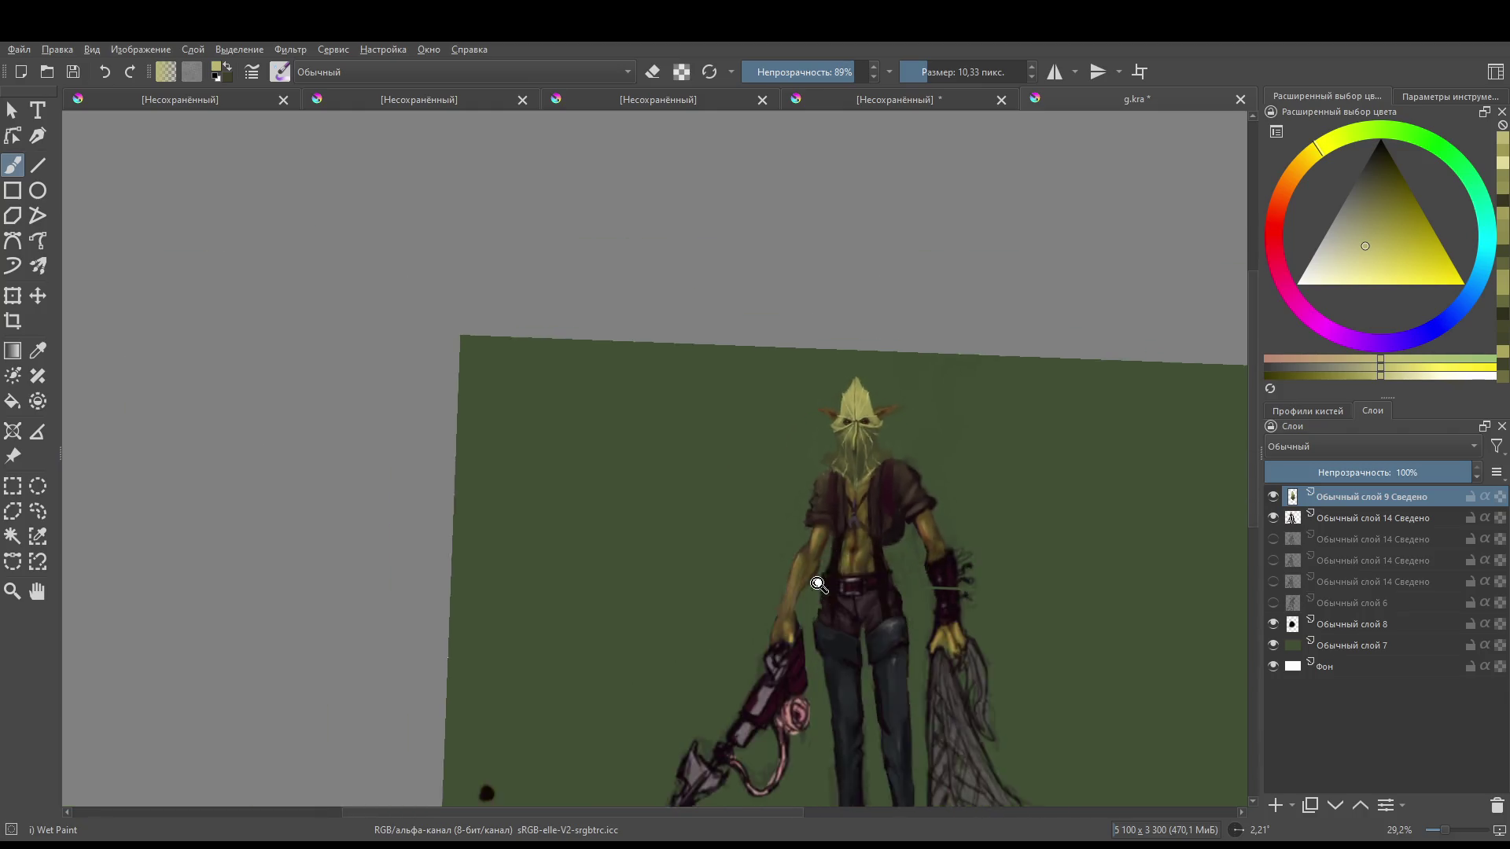
scroll(837, 412, up, 6)
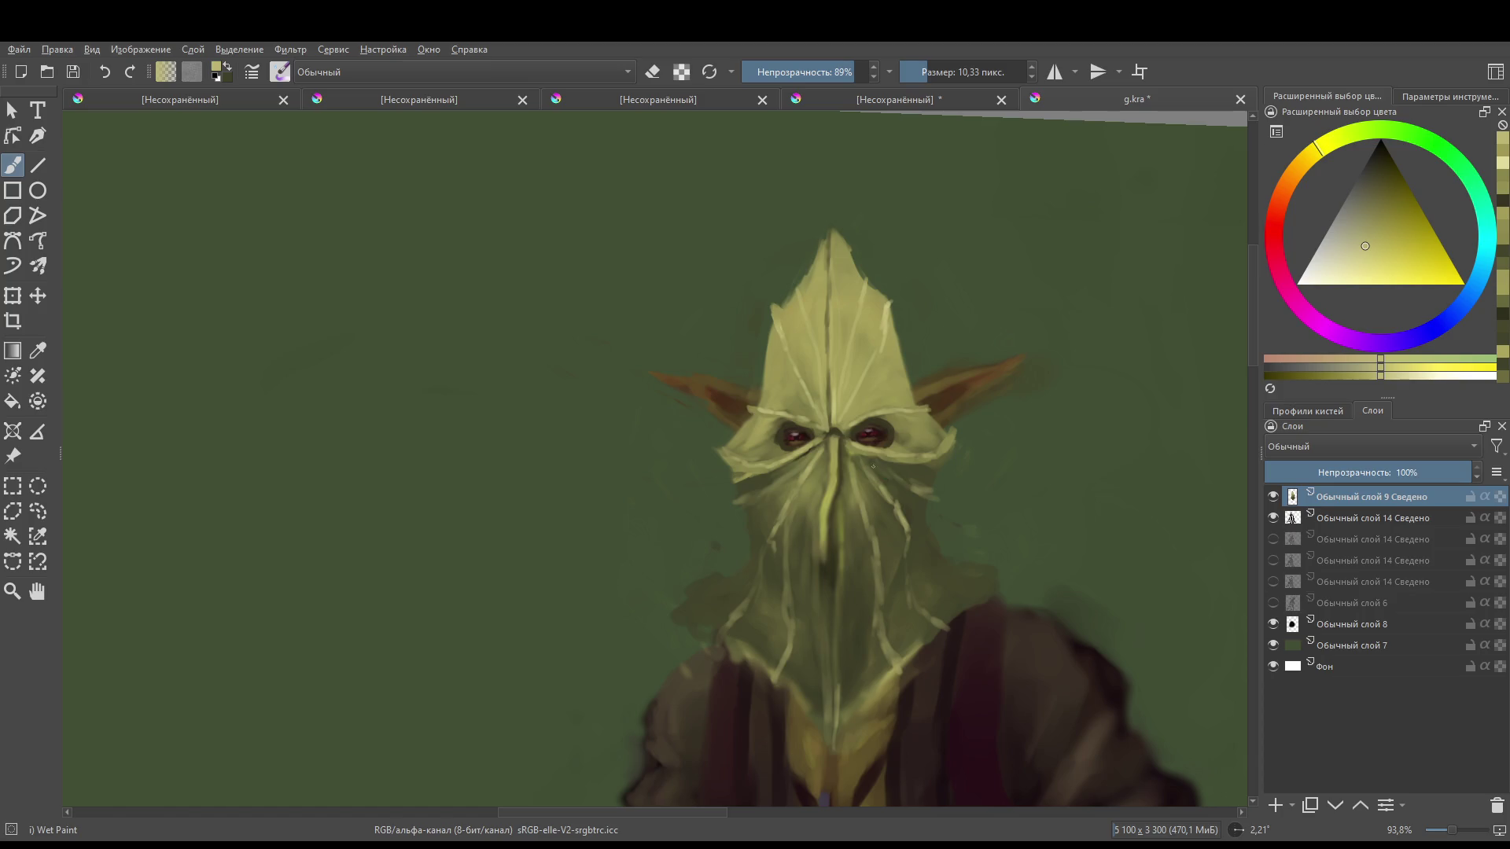
ctrl+click(747, 479)
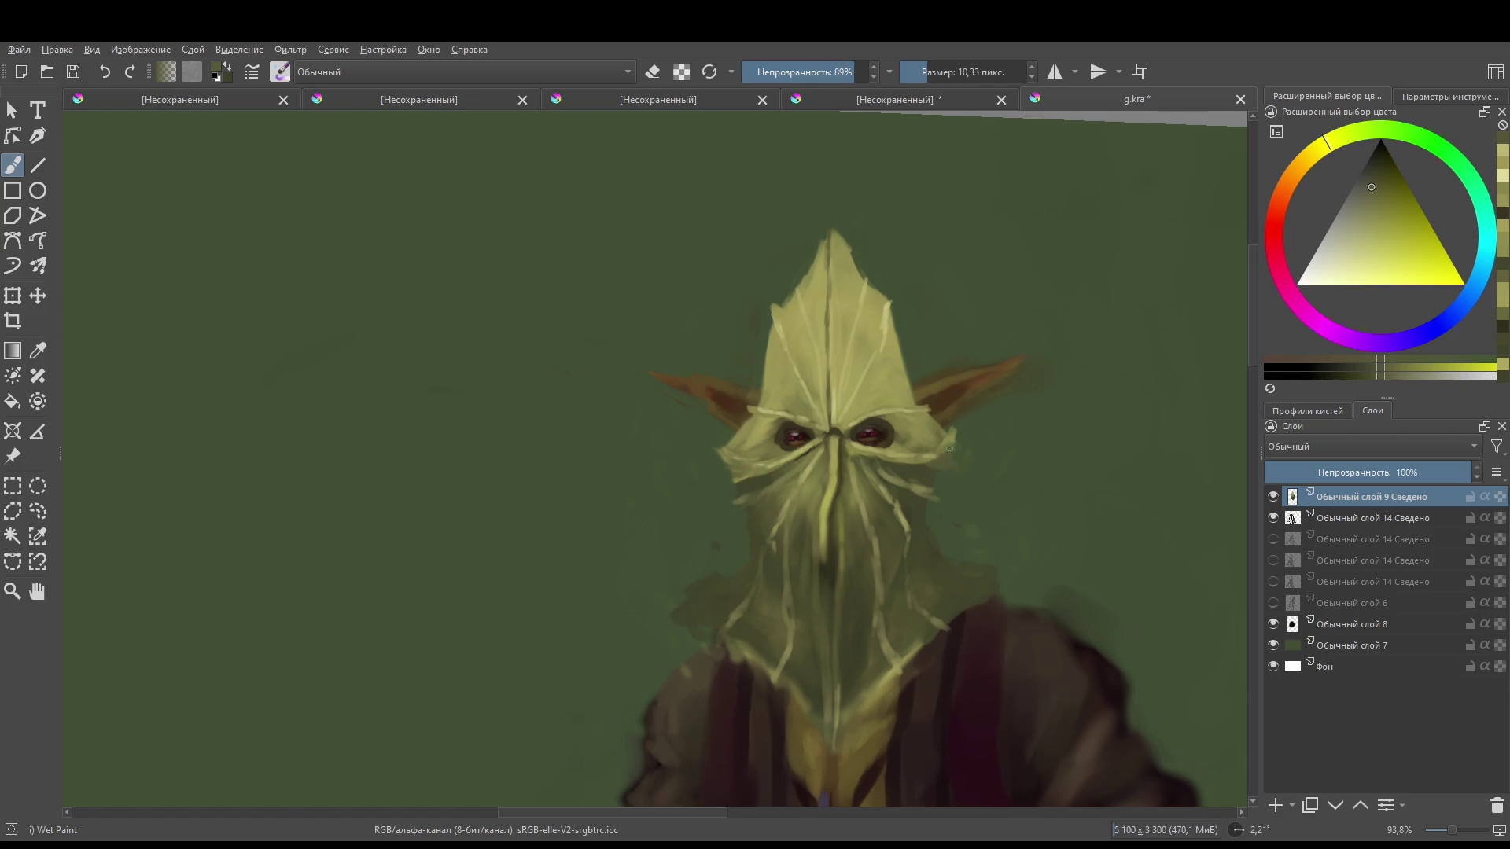
ctrl+click(871, 447)
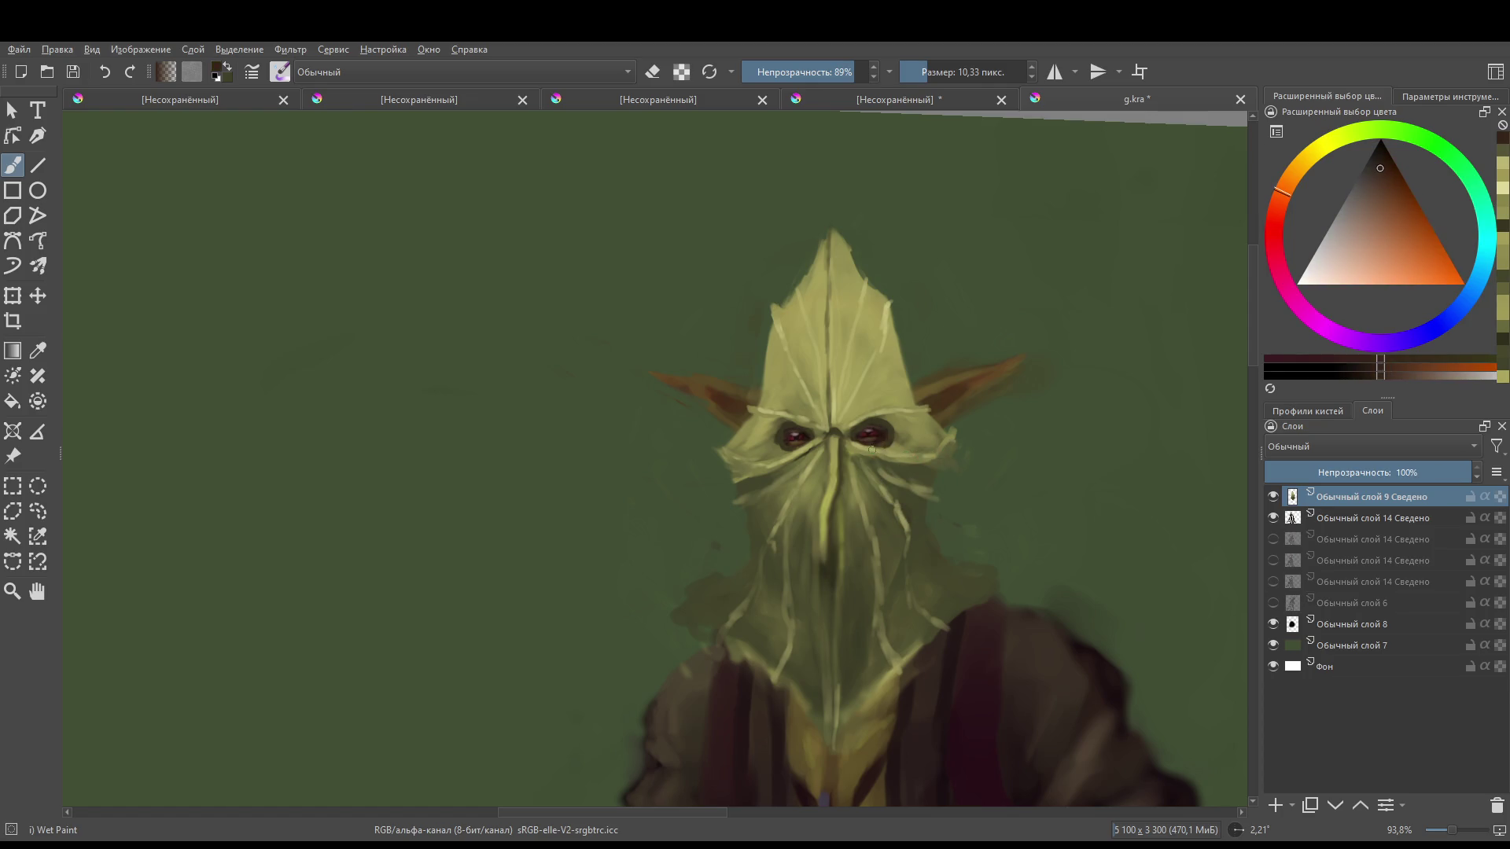
ctrl+click(855, 449)
ctrl+click(855, 449)
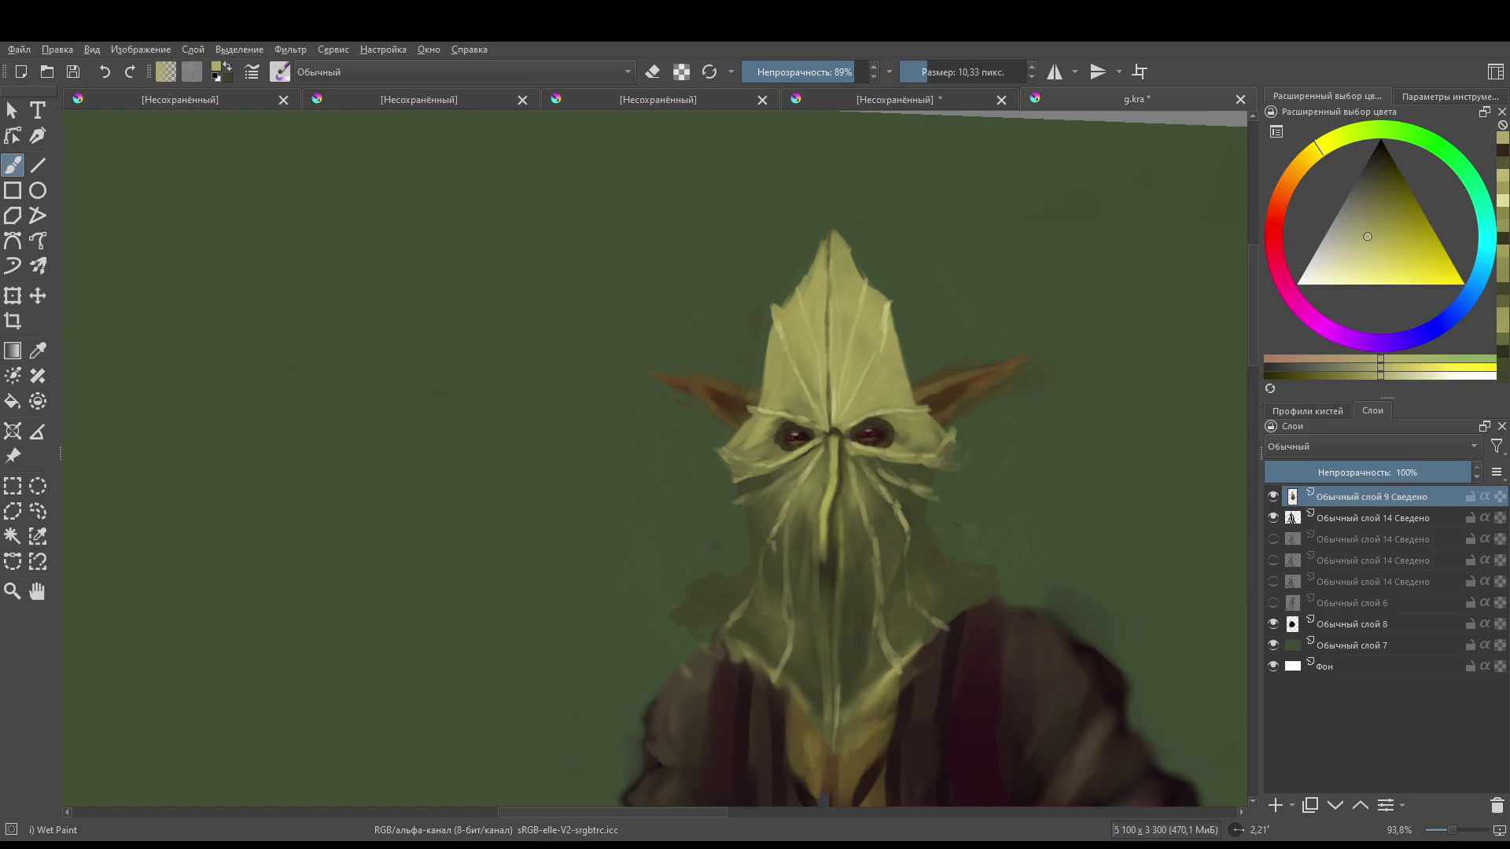
mouse_move(802, 530)
mouse_down()
mouse_move(802, 590)
mouse_move(782, 626)
mouse_move(834, 605)
mouse_move(826, 546)
mouse_move(883, 498)
mouse_move(842, 522)
mouse_up()
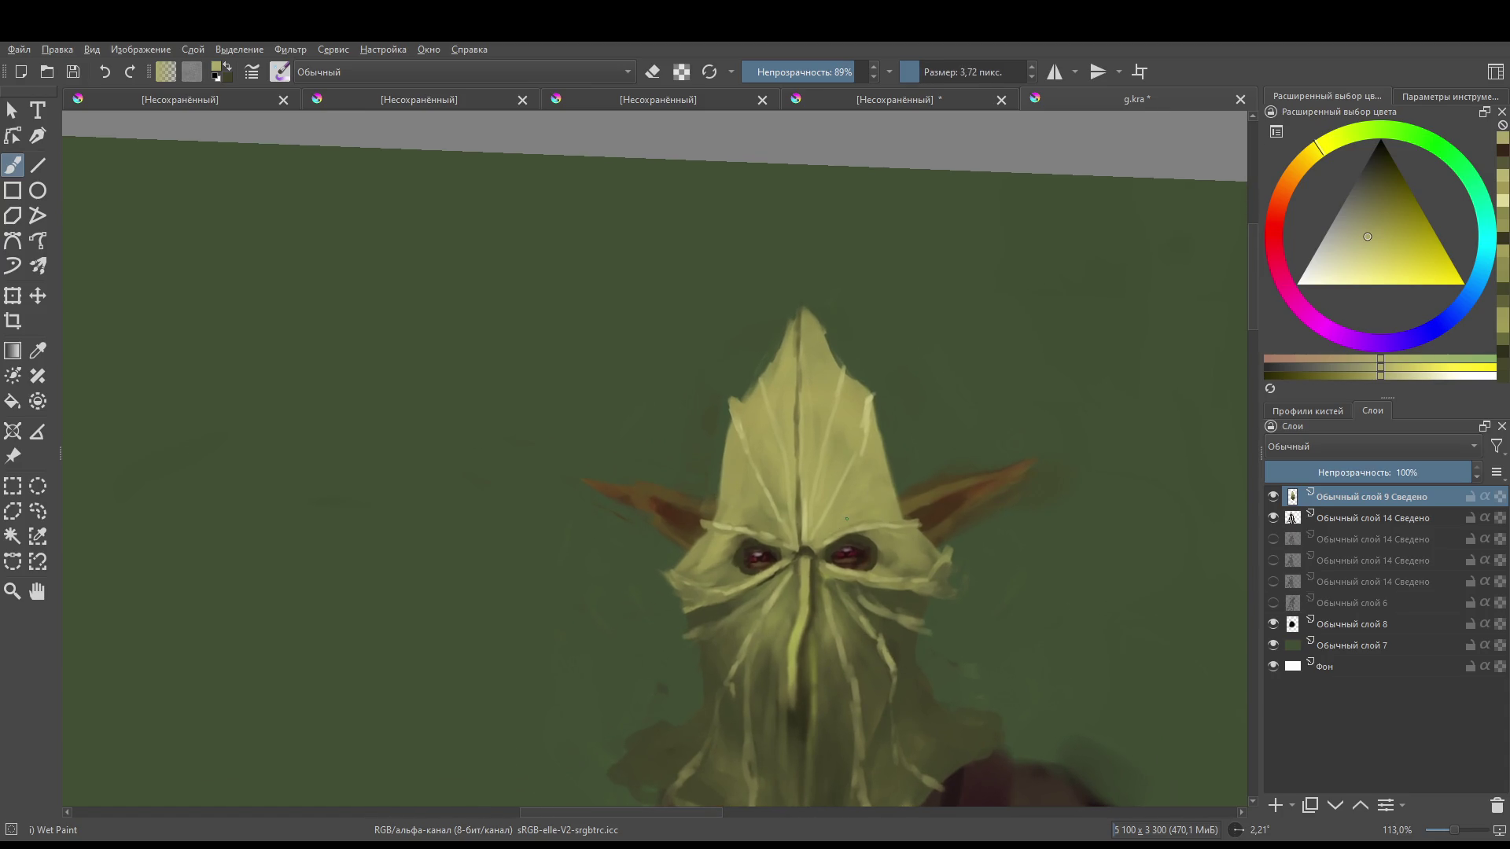
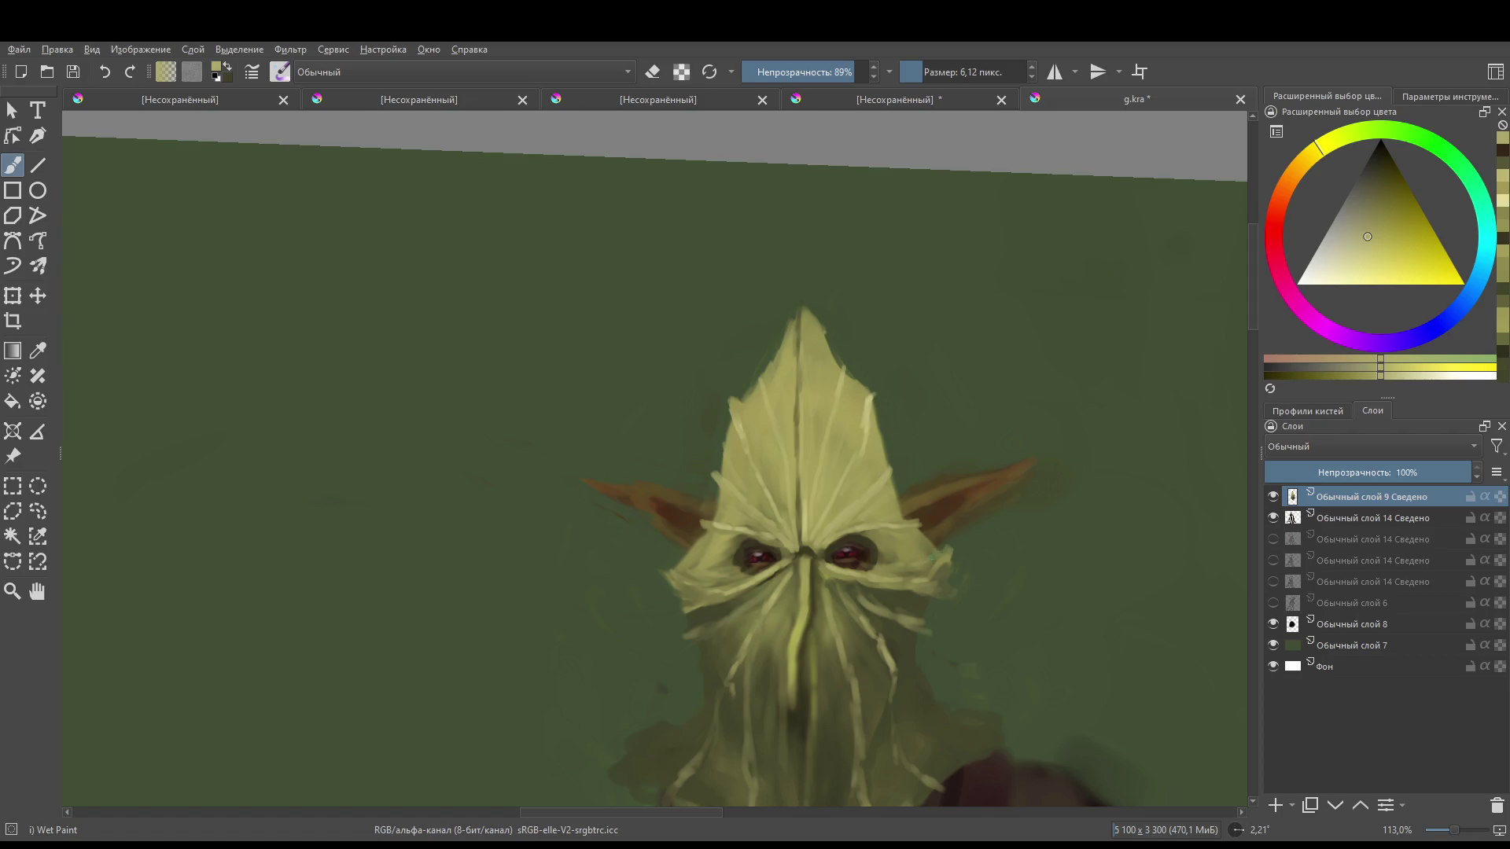
- Paint light highlight strokes beside the head and along the hood edge
scroll(818, 468, down, 2)
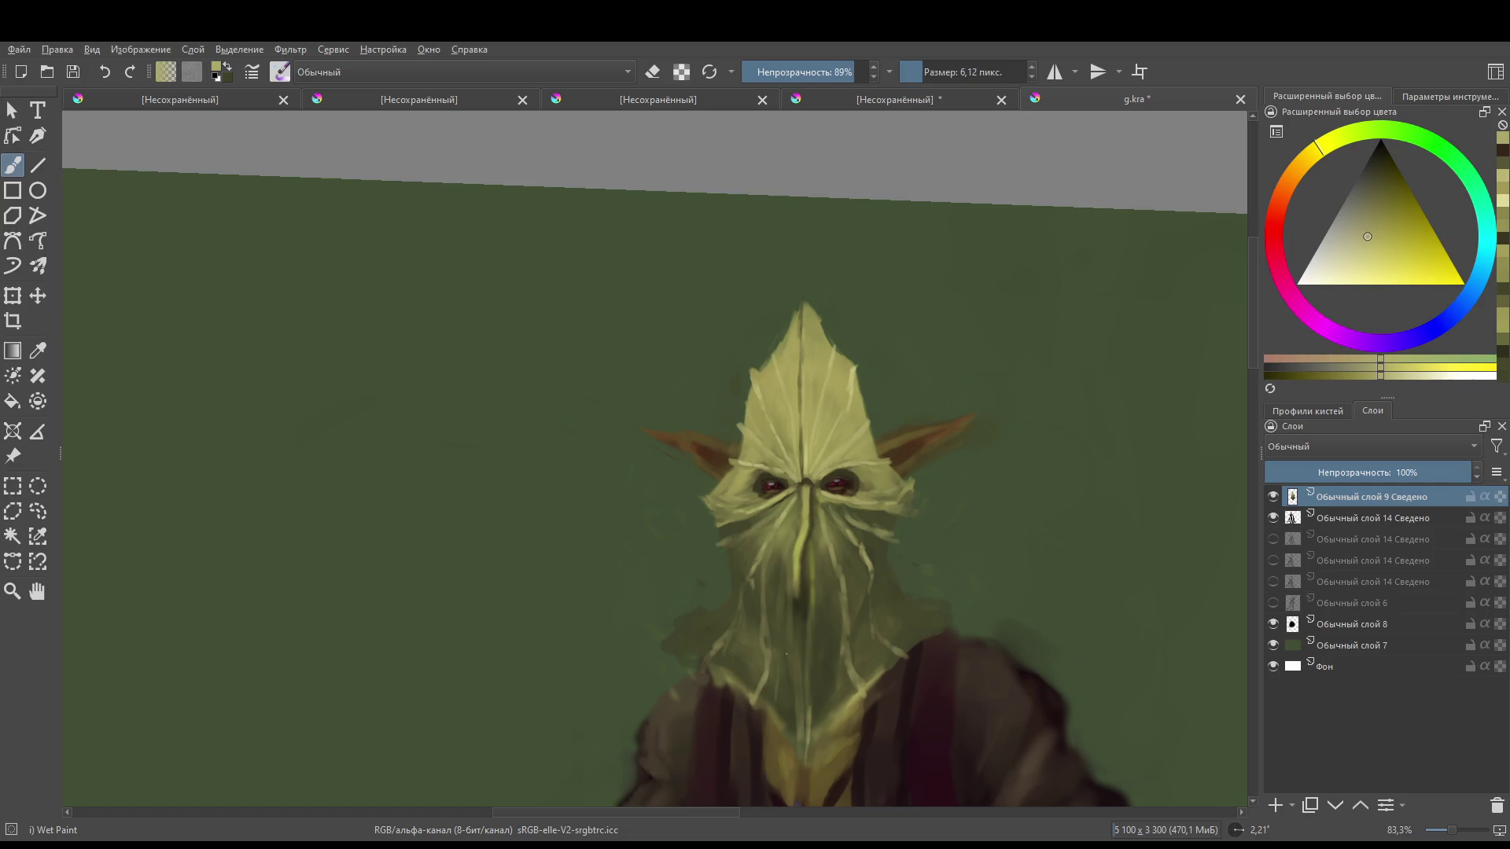
drag(705, 669, 732, 555)
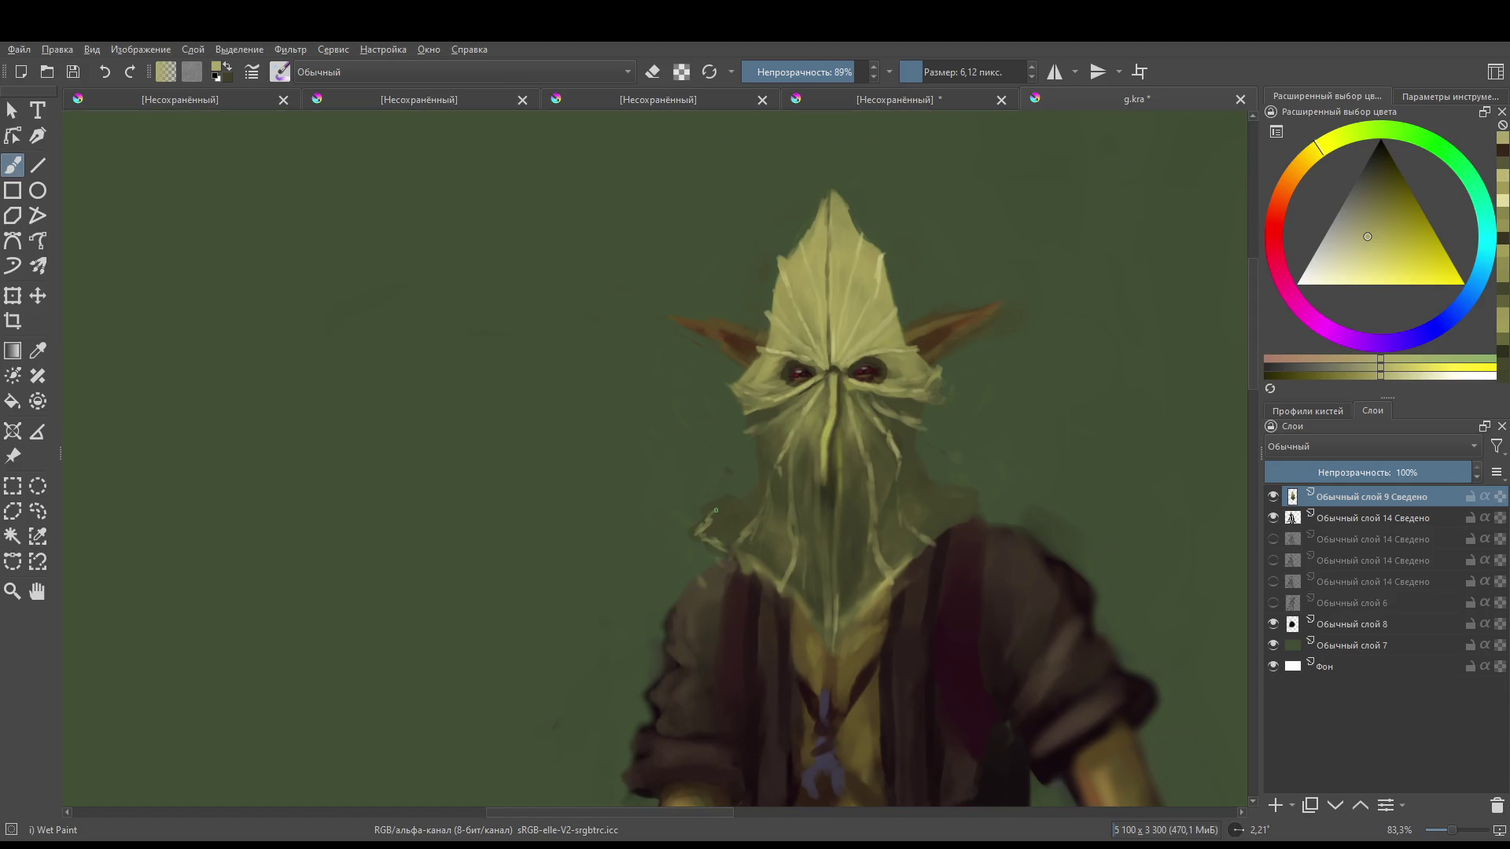
drag(737, 501, 715, 515)
drag(965, 503, 920, 547)
- Erase the stray light stroke left of the hood with a larger eraser
key(e)
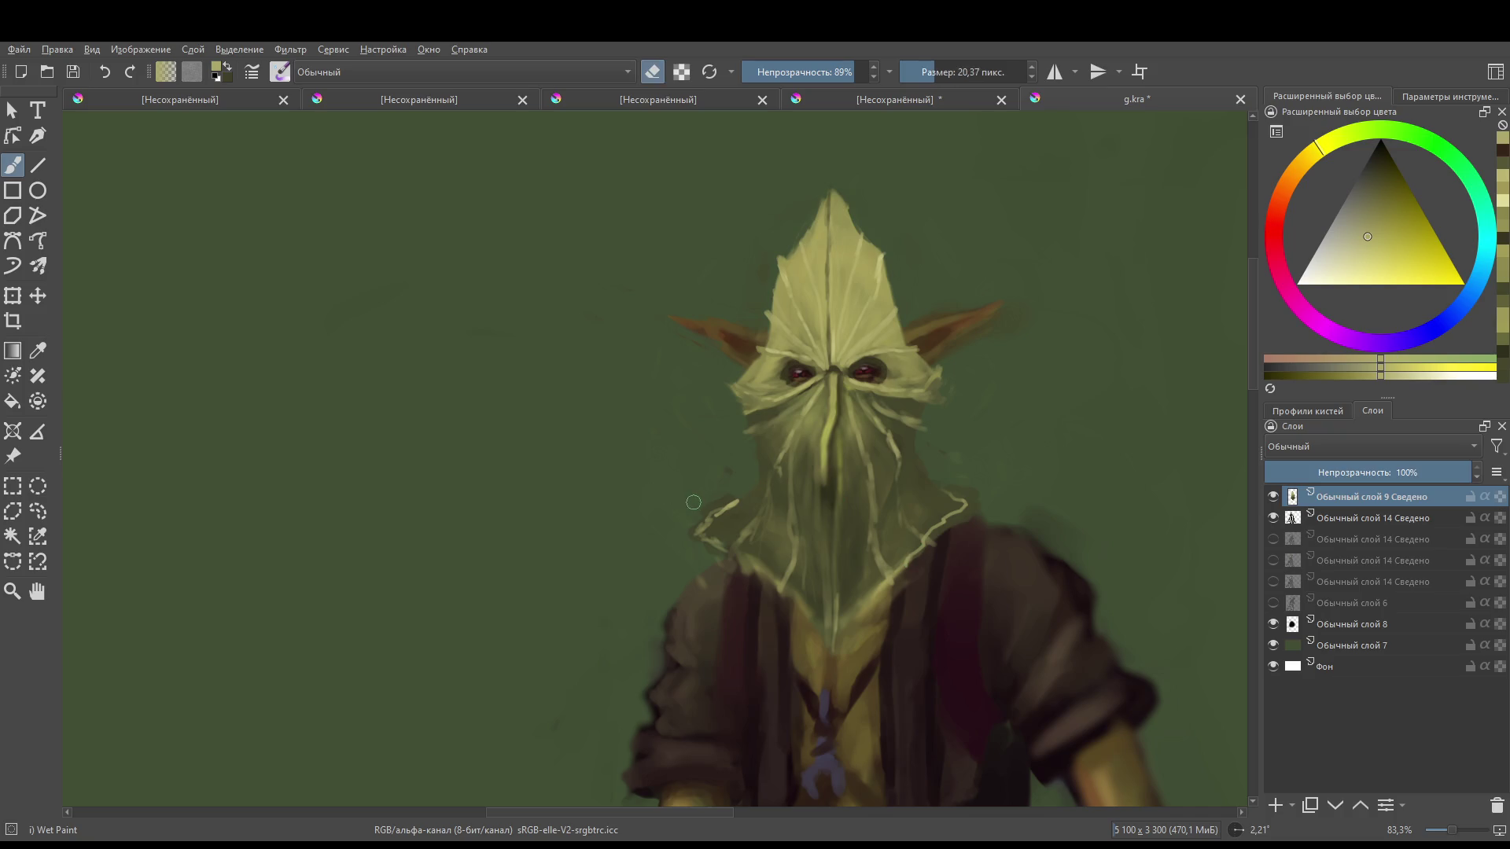
drag(707, 503, 700, 535)
mouse_move(700, 503)
mouse_down()
mouse_move(761, 623)
mouse_move(844, 520)
mouse_move(823, 614)
mouse_up()
- Turn erasing off and load a darker olive sampled from the painting
ctrl+click(822, 614)
key(e)
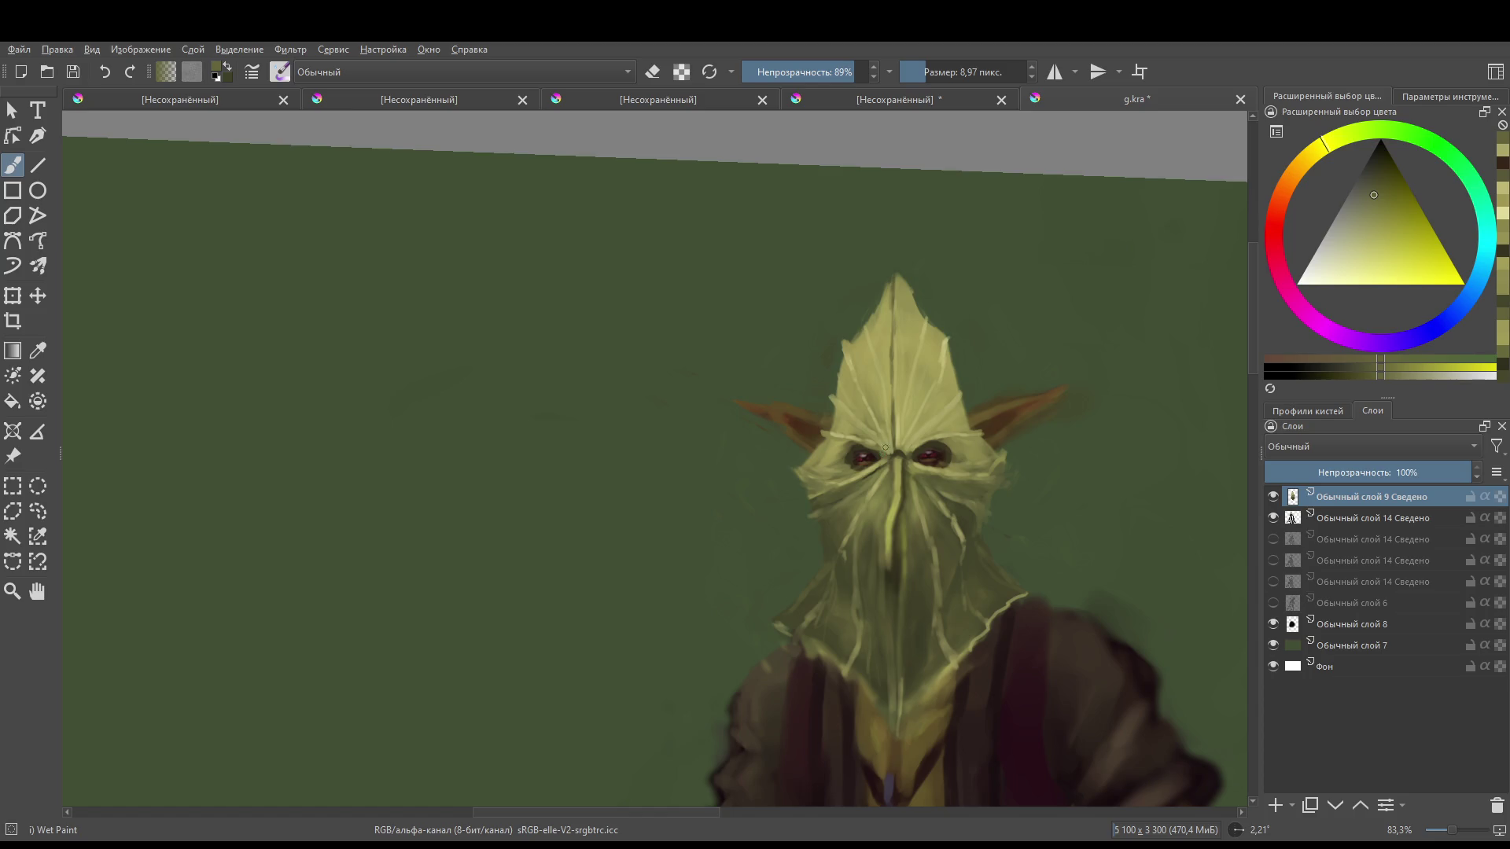
ctrl+click(910, 429)
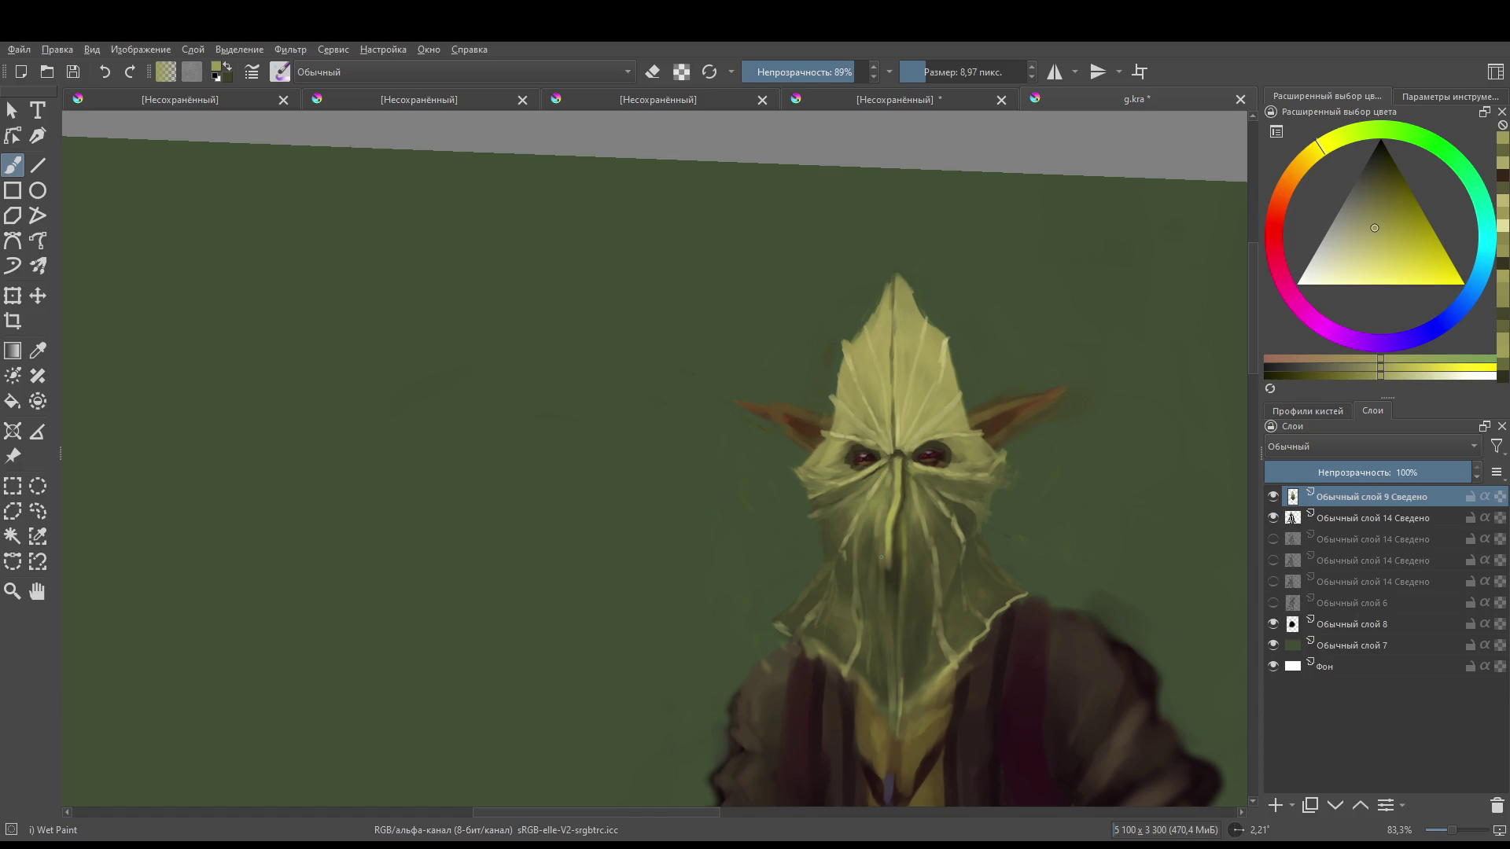
scroll(917, 488, up, 3)
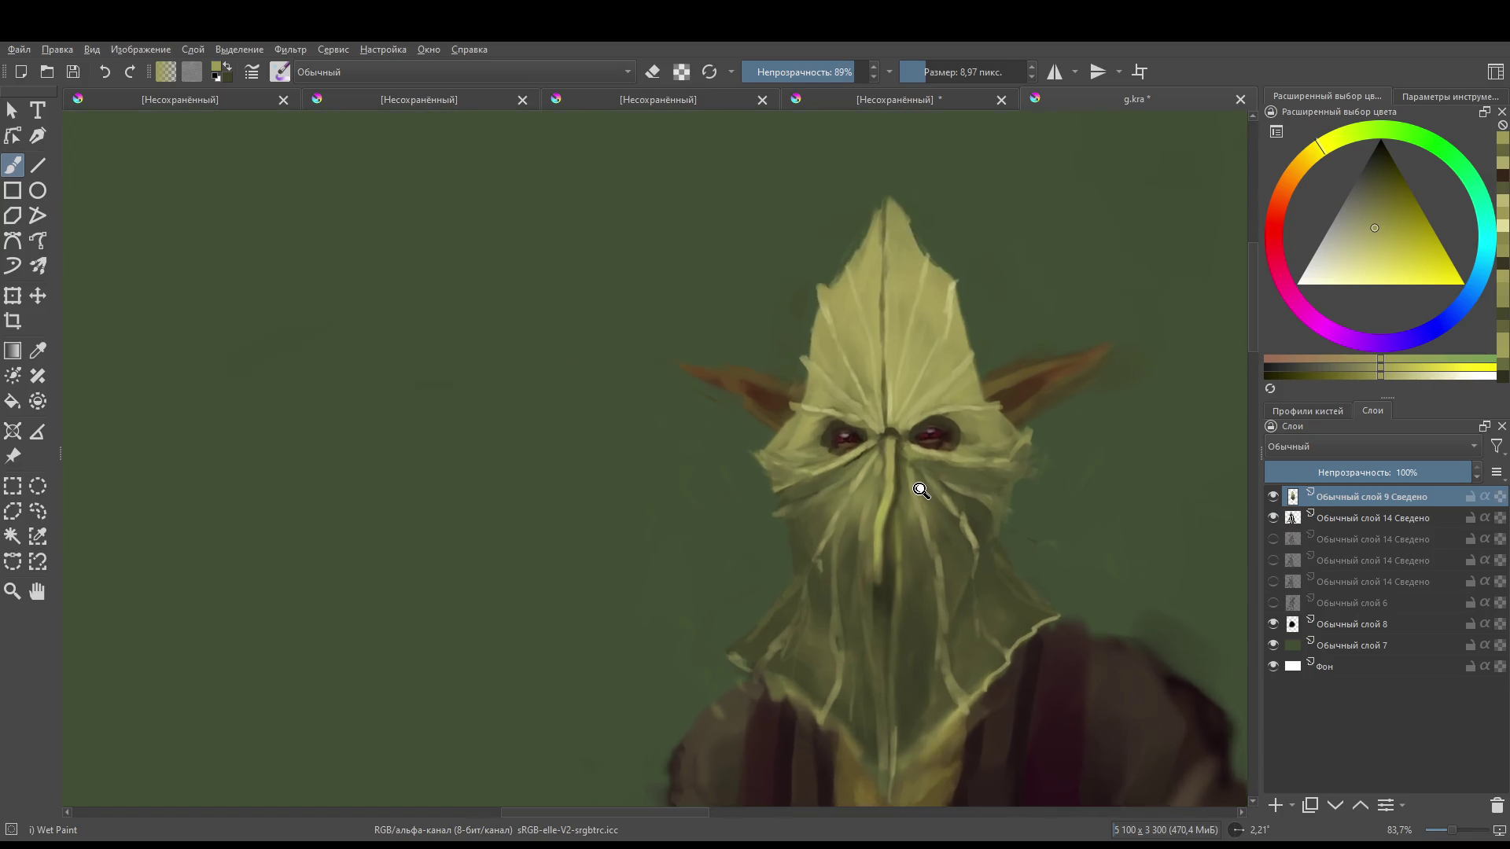
- With a smaller brush, shade the central vein's left edge in dark olive and add a light olive touch
ctrl+click(875, 423)
key(bracketleft)
key(bracketleft)
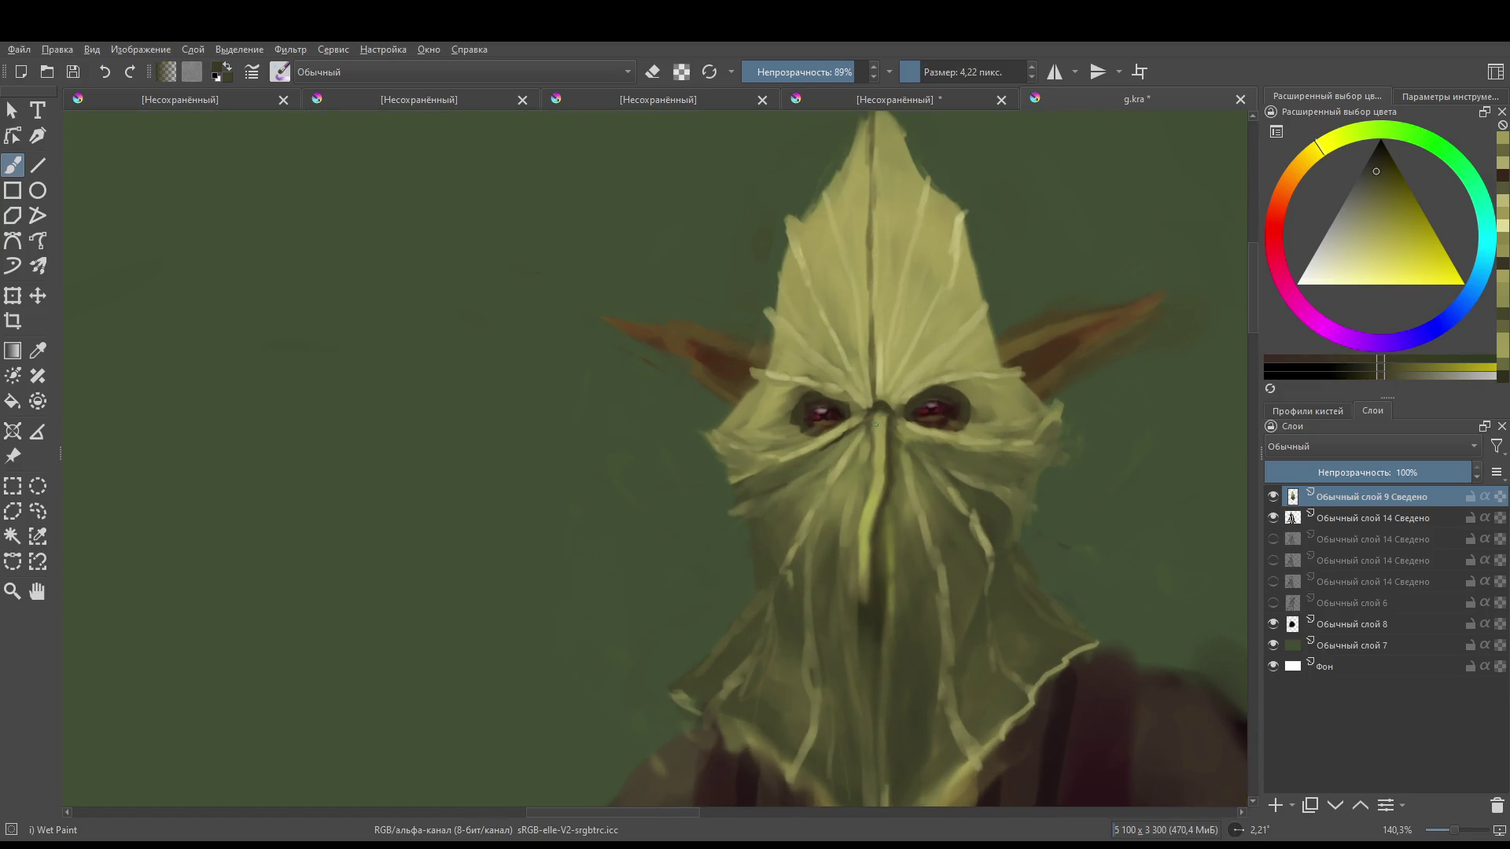
drag(872, 480, 863, 542)
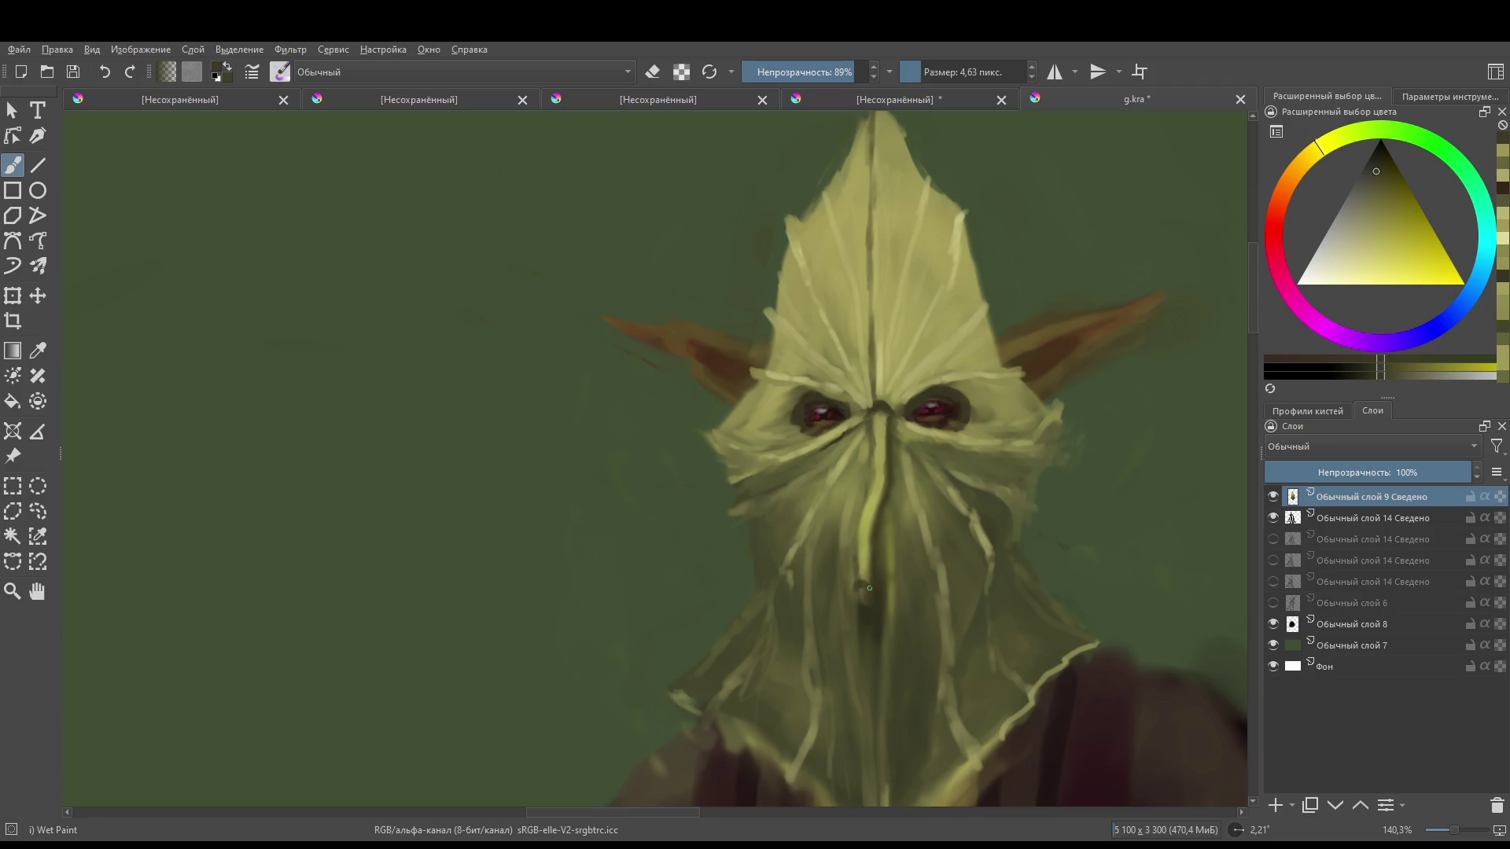
drag(865, 582, 872, 540)
ctrl+click(862, 552)
mouse_move(863, 552)
mouse_down()
mouse_move(865, 575)
mouse_move(870, 561)
mouse_up()
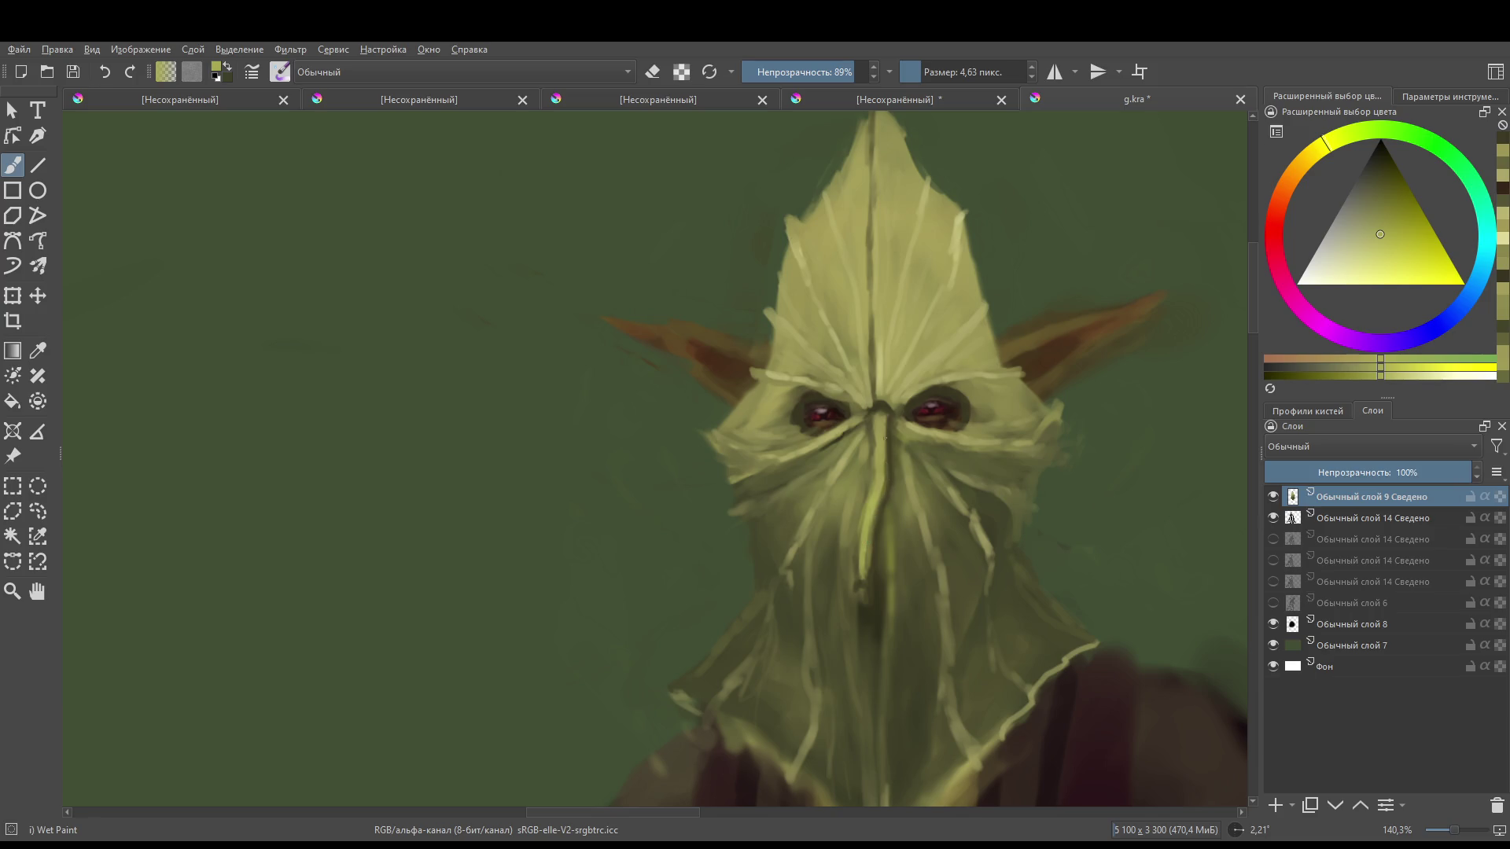
- Dab paint on the hood, then add a faint stroke in a darker sampled olive
click(881, 417)
ctrl+click(881, 427)
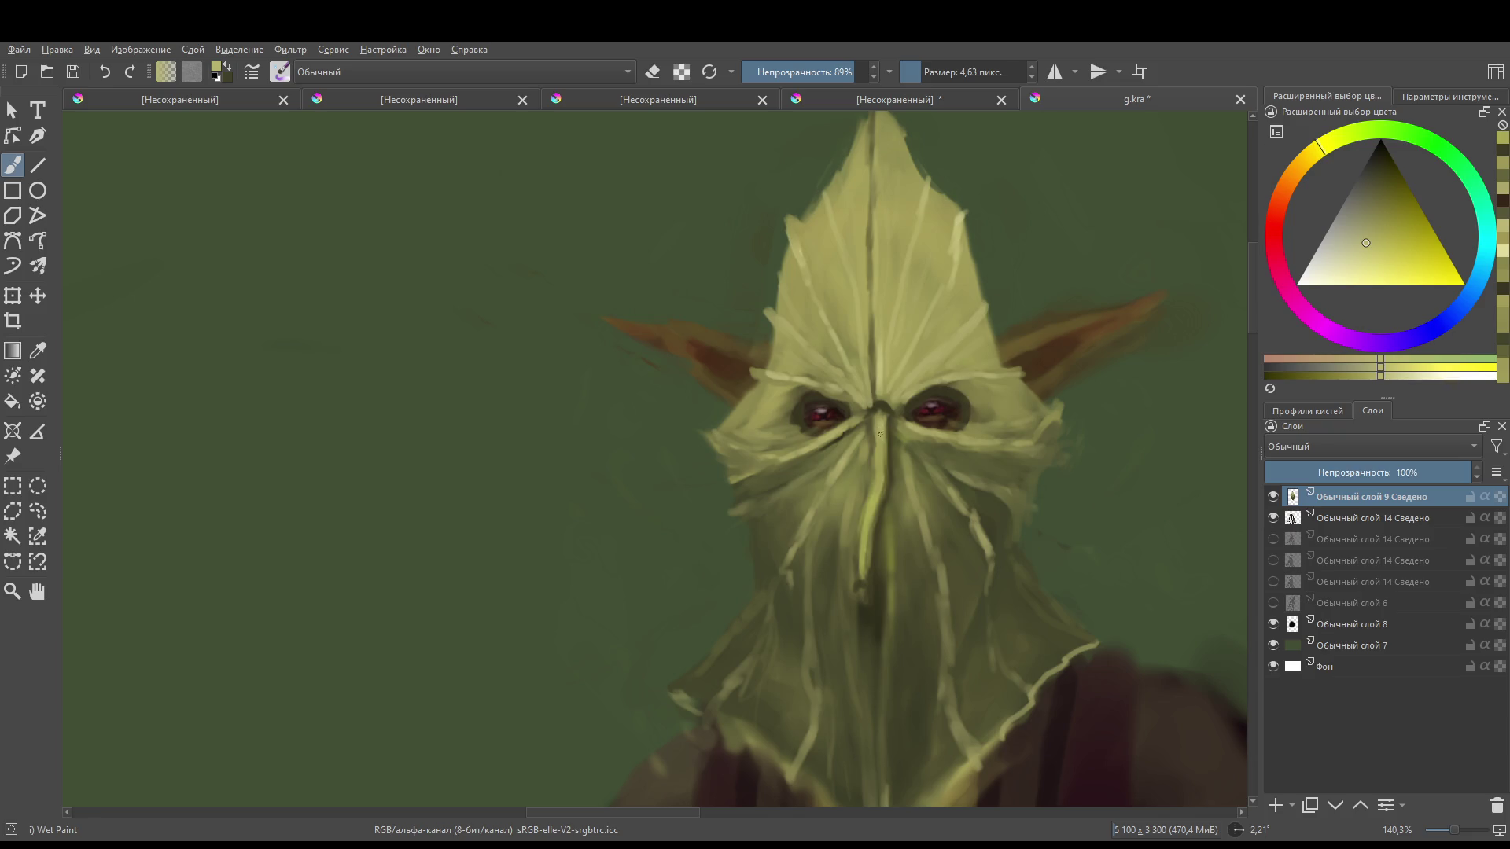
drag(880, 485, 872, 504)
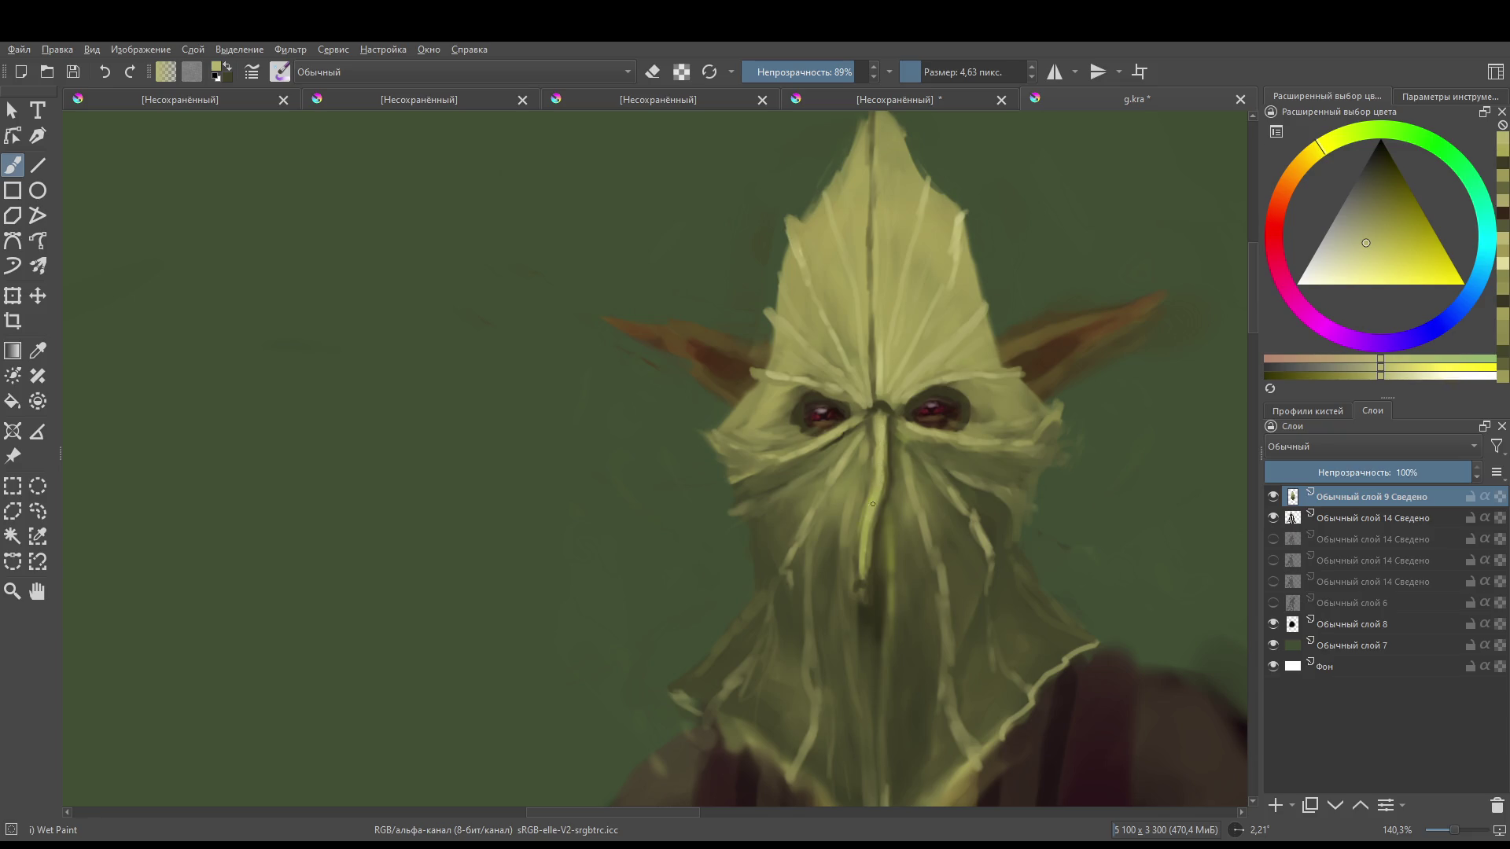
scroll(869, 542, down, 3)
scroll(868, 550, up, 4)
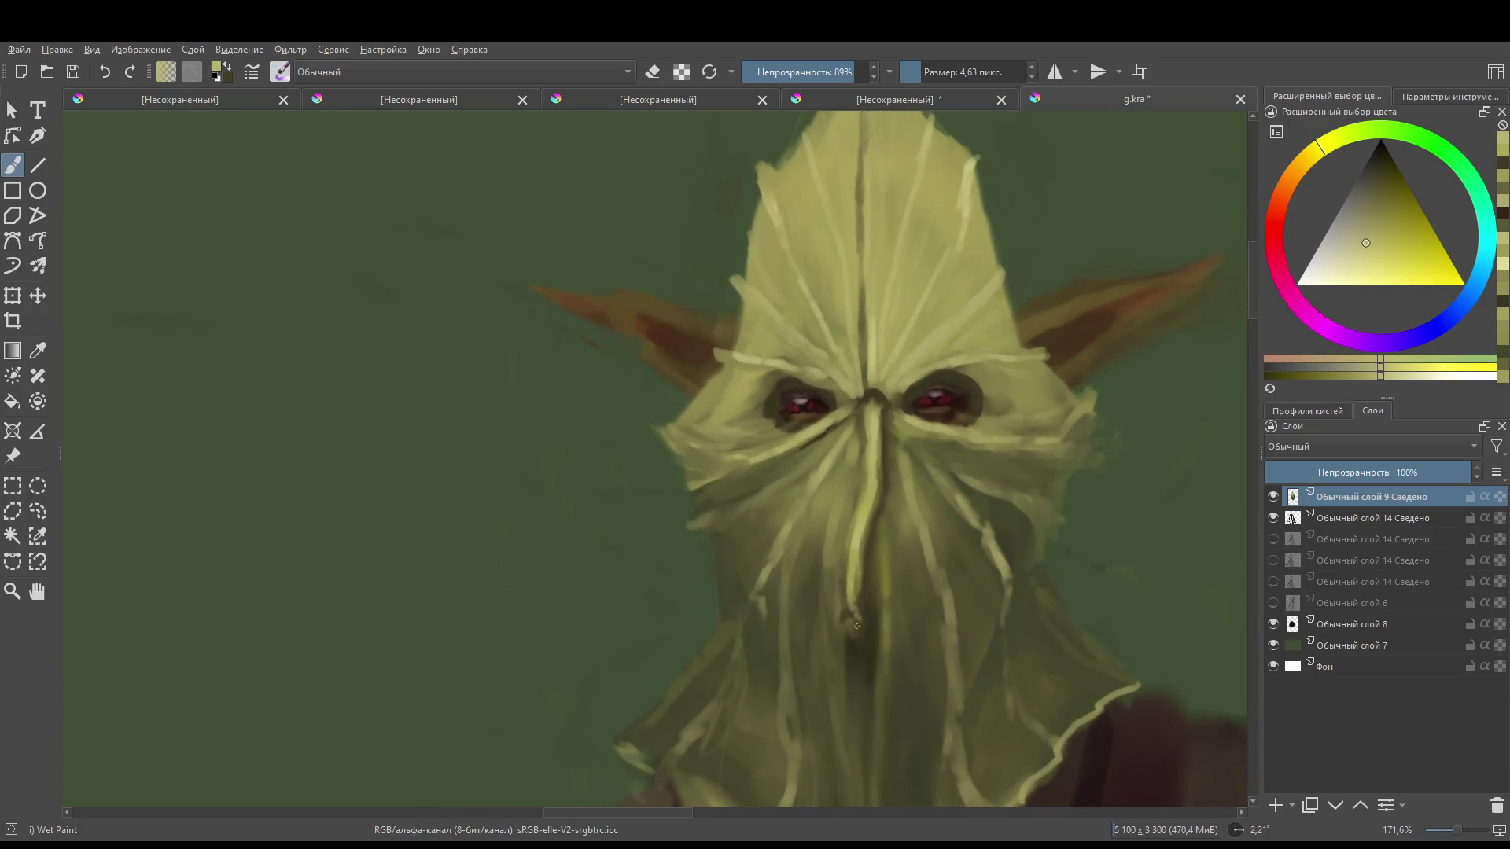
scroll(905, 519, down, 1)
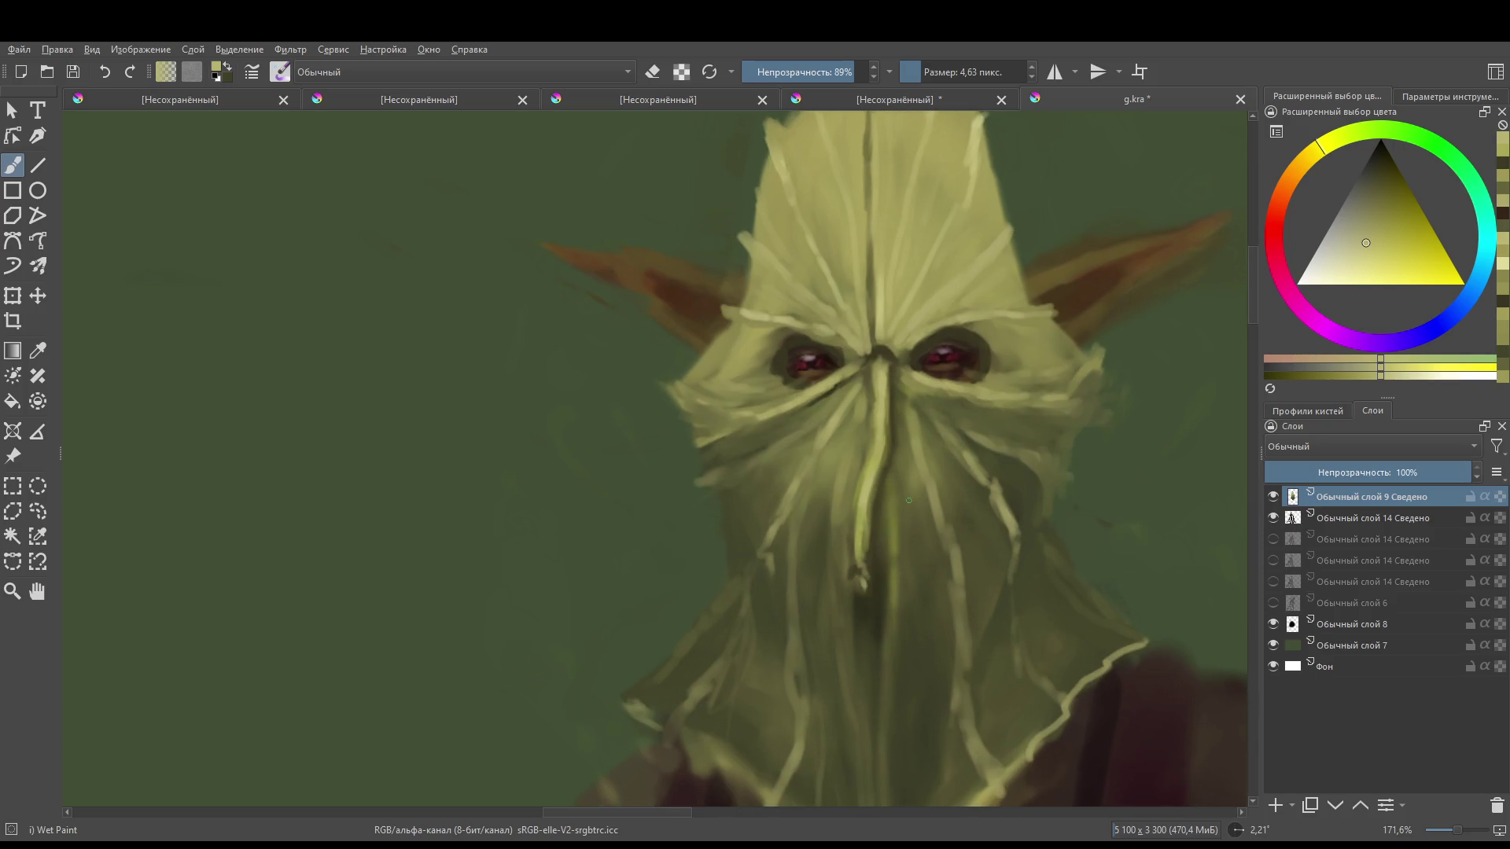
- Choose a colour from the pop-up palette, paint a faint hood stroke, and darken the nose bridge
ctrl+click(870, 570)
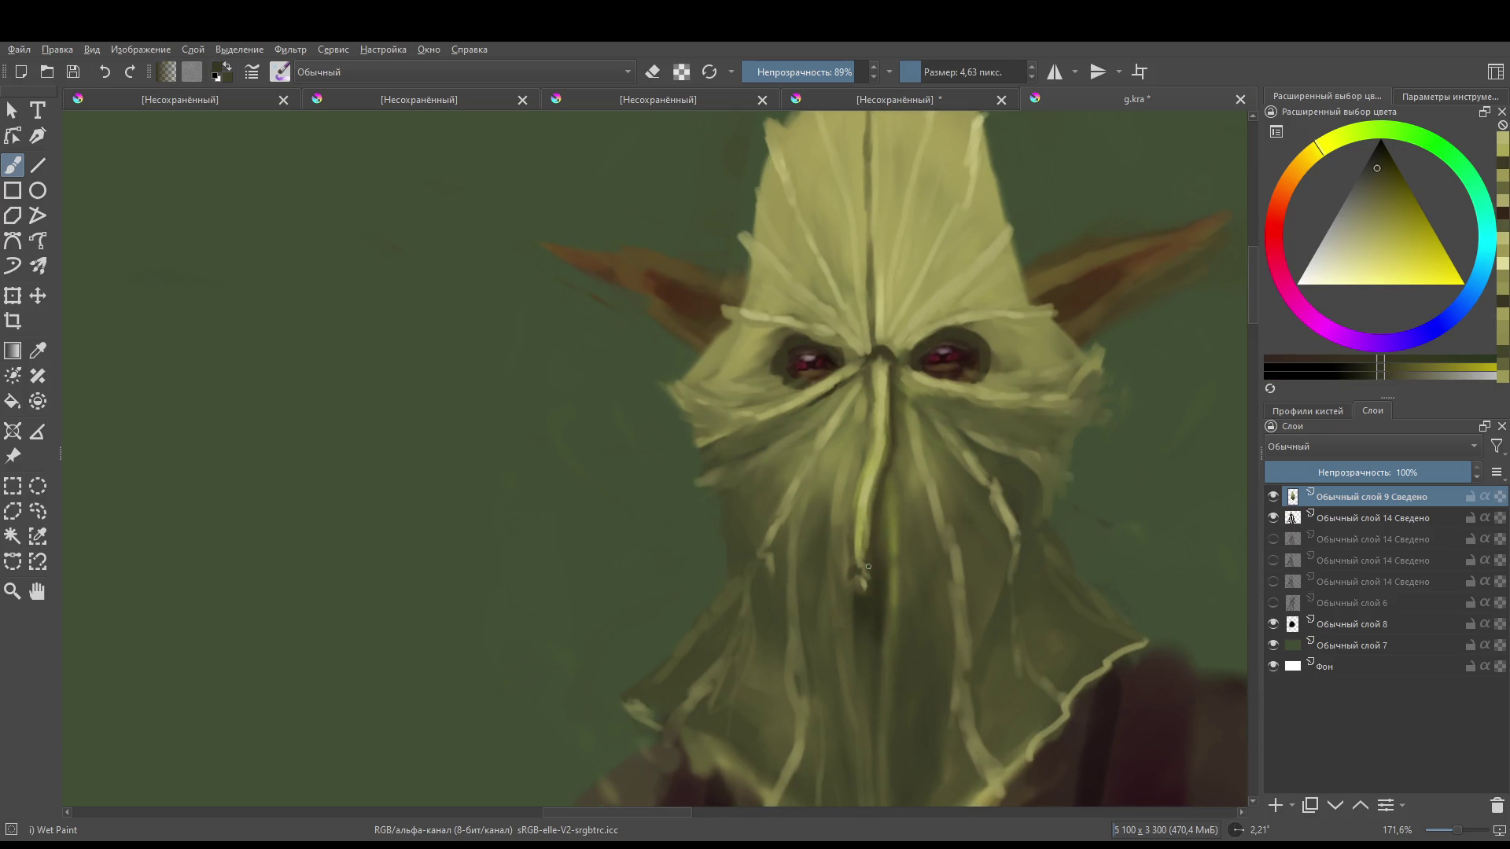
ctrl+click(923, 363)
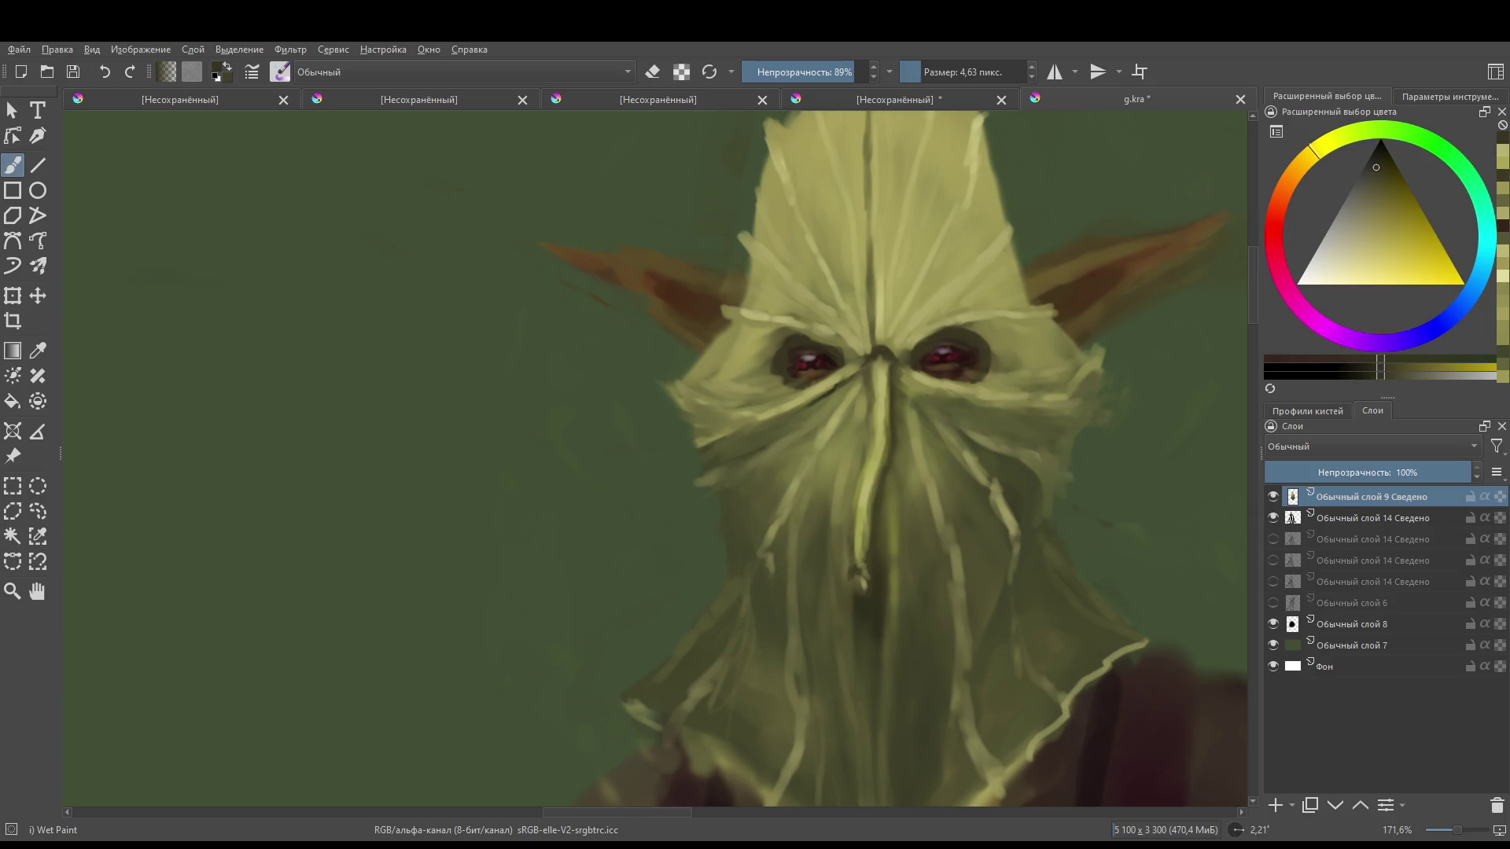
right_click(870, 586)
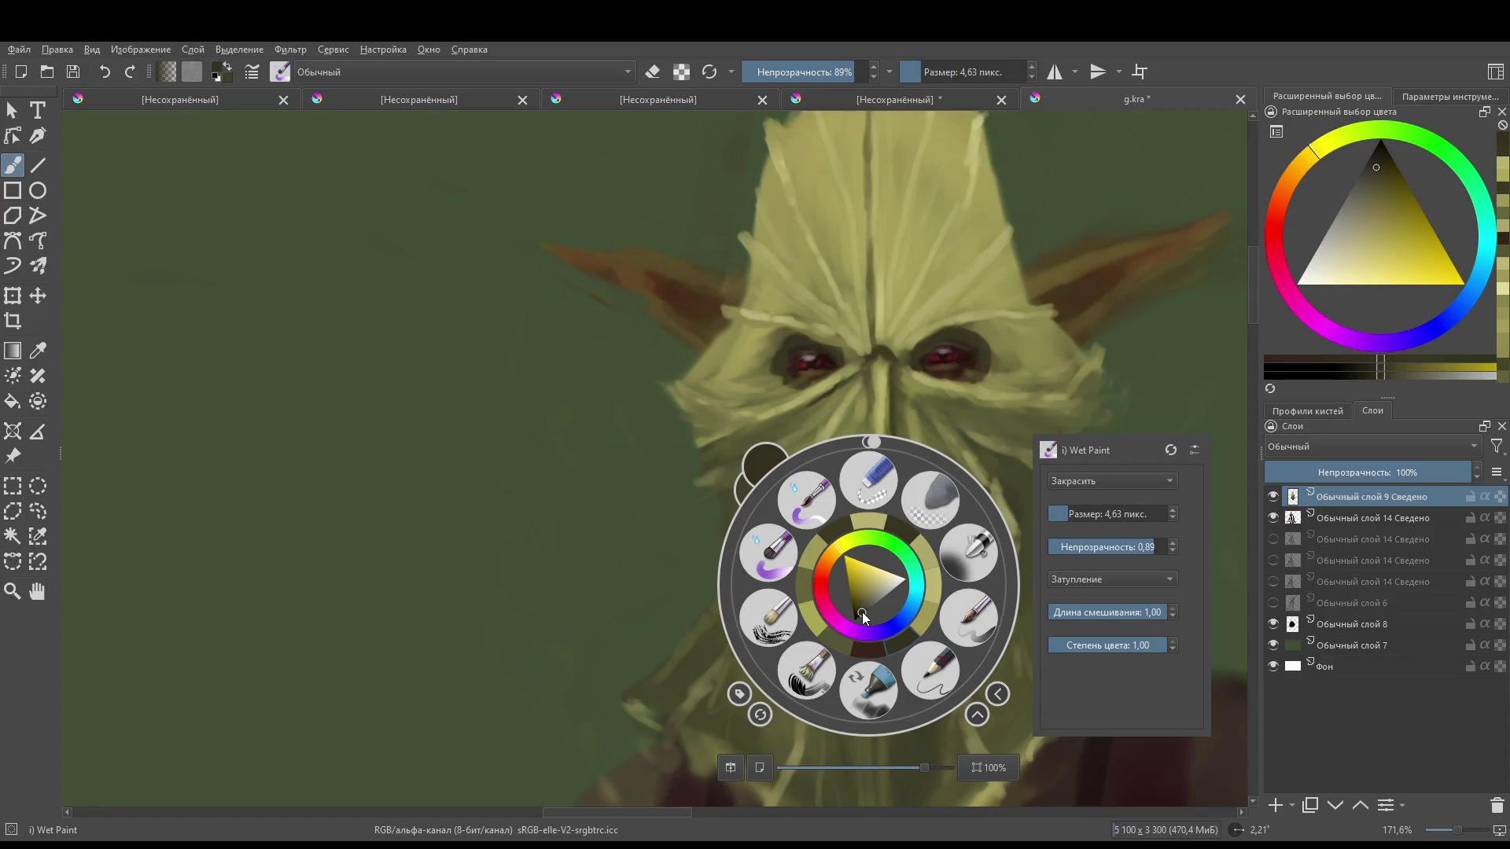
click(862, 612)
right_click(887, 568)
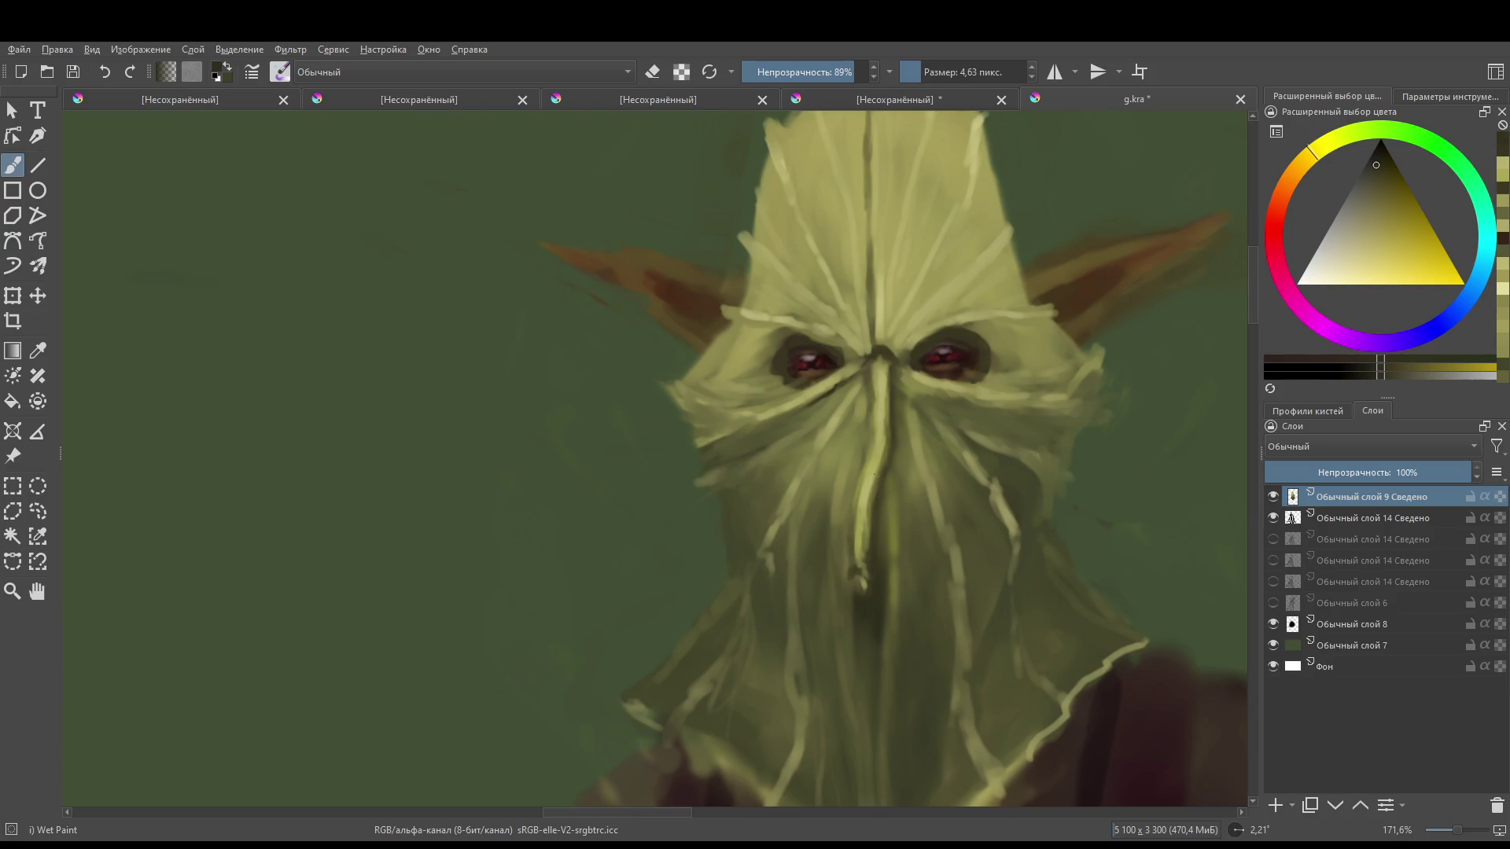
drag(891, 451, 989, 472)
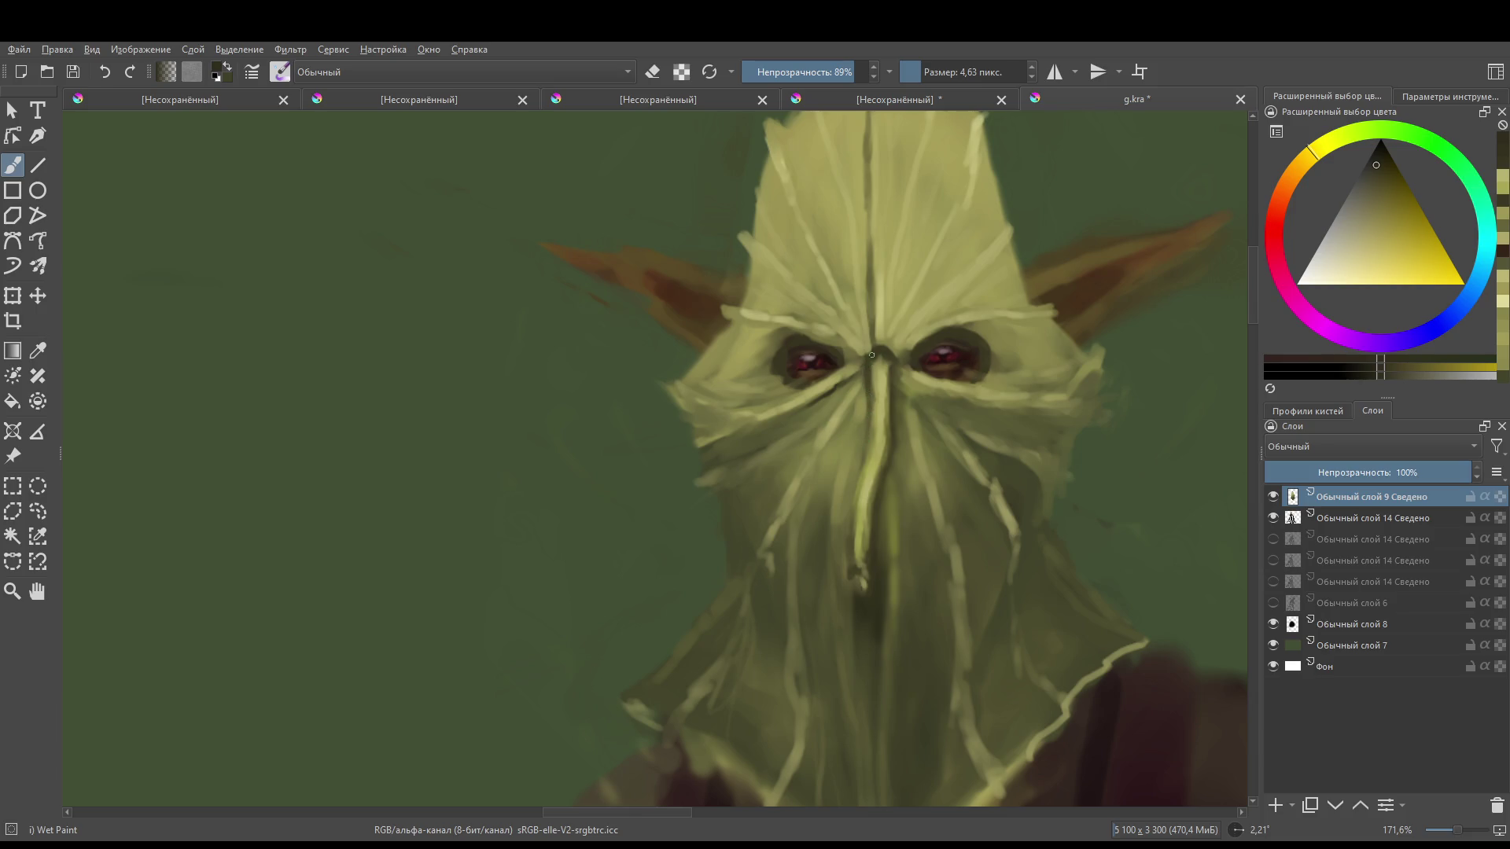
drag(868, 363, 859, 375)
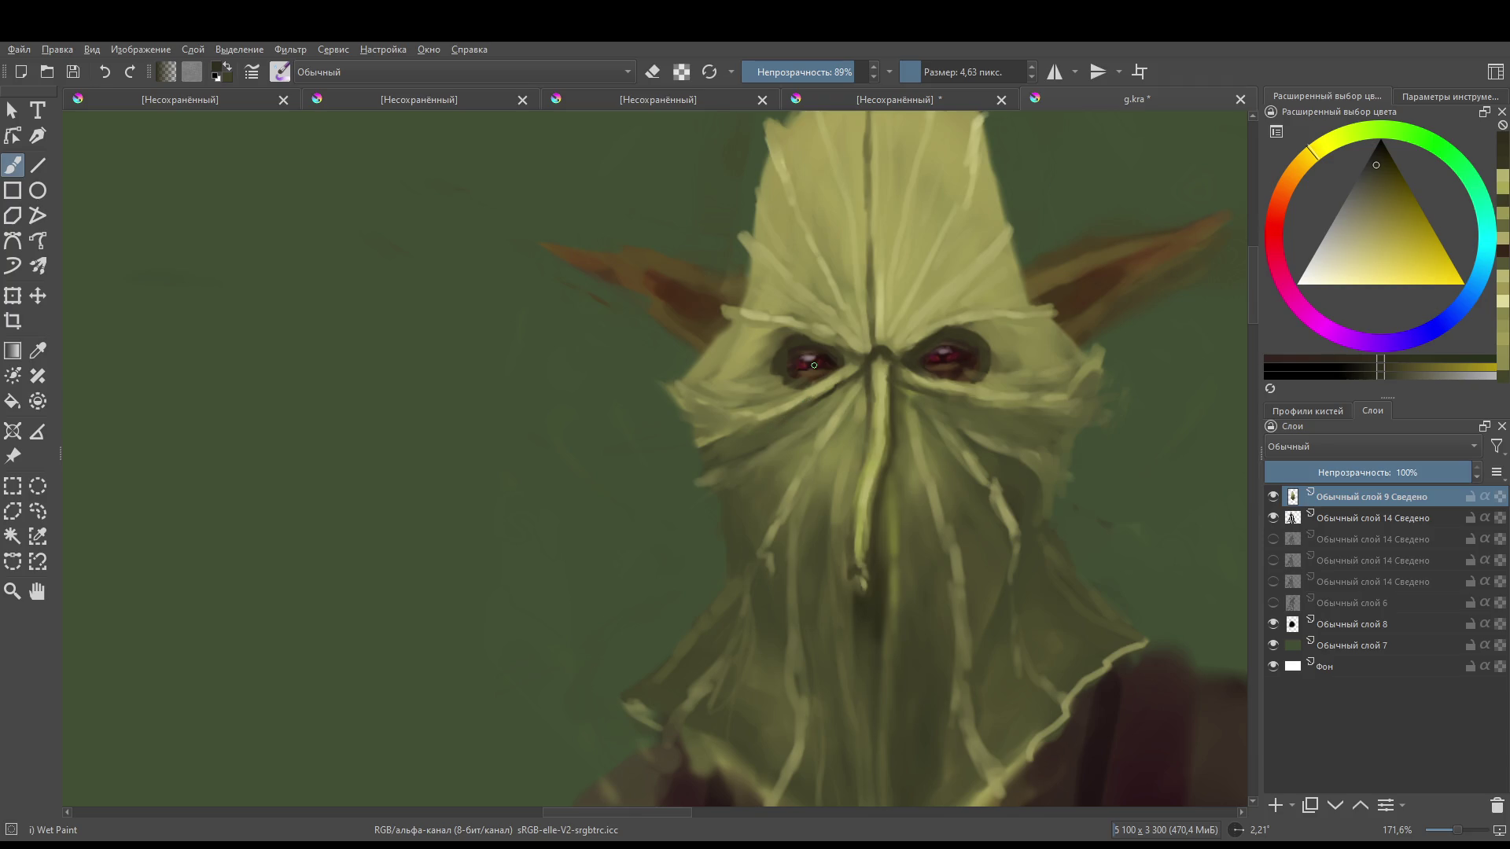
- Shift the yellowish leaf hood toward greener tones and compare it against the full goblin figure
scroll(739, 300, down, 8)
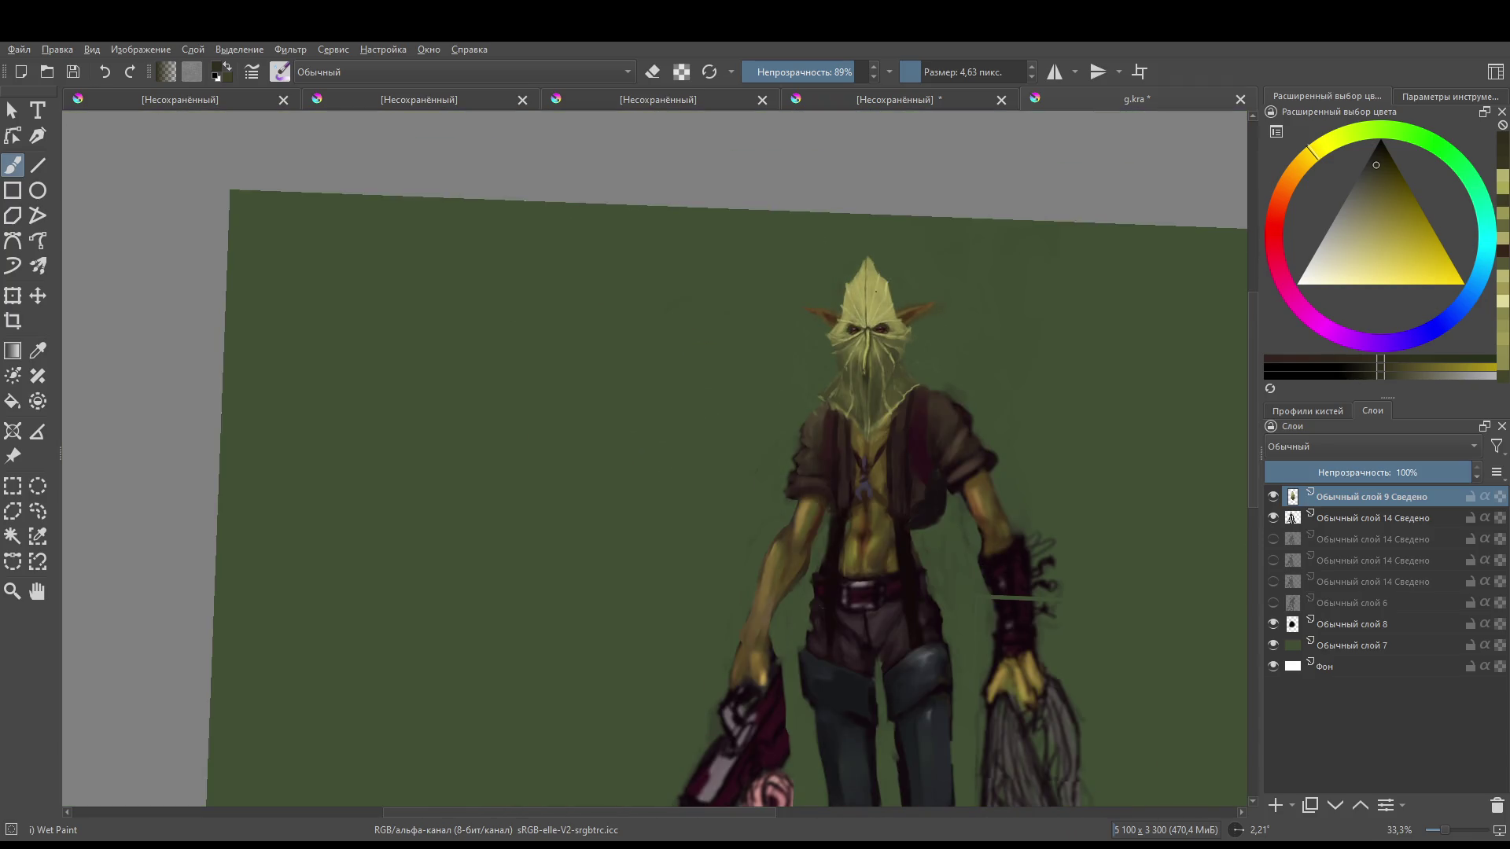
scroll(909, 370, down, 2)
scroll(600, 657, up, 4)
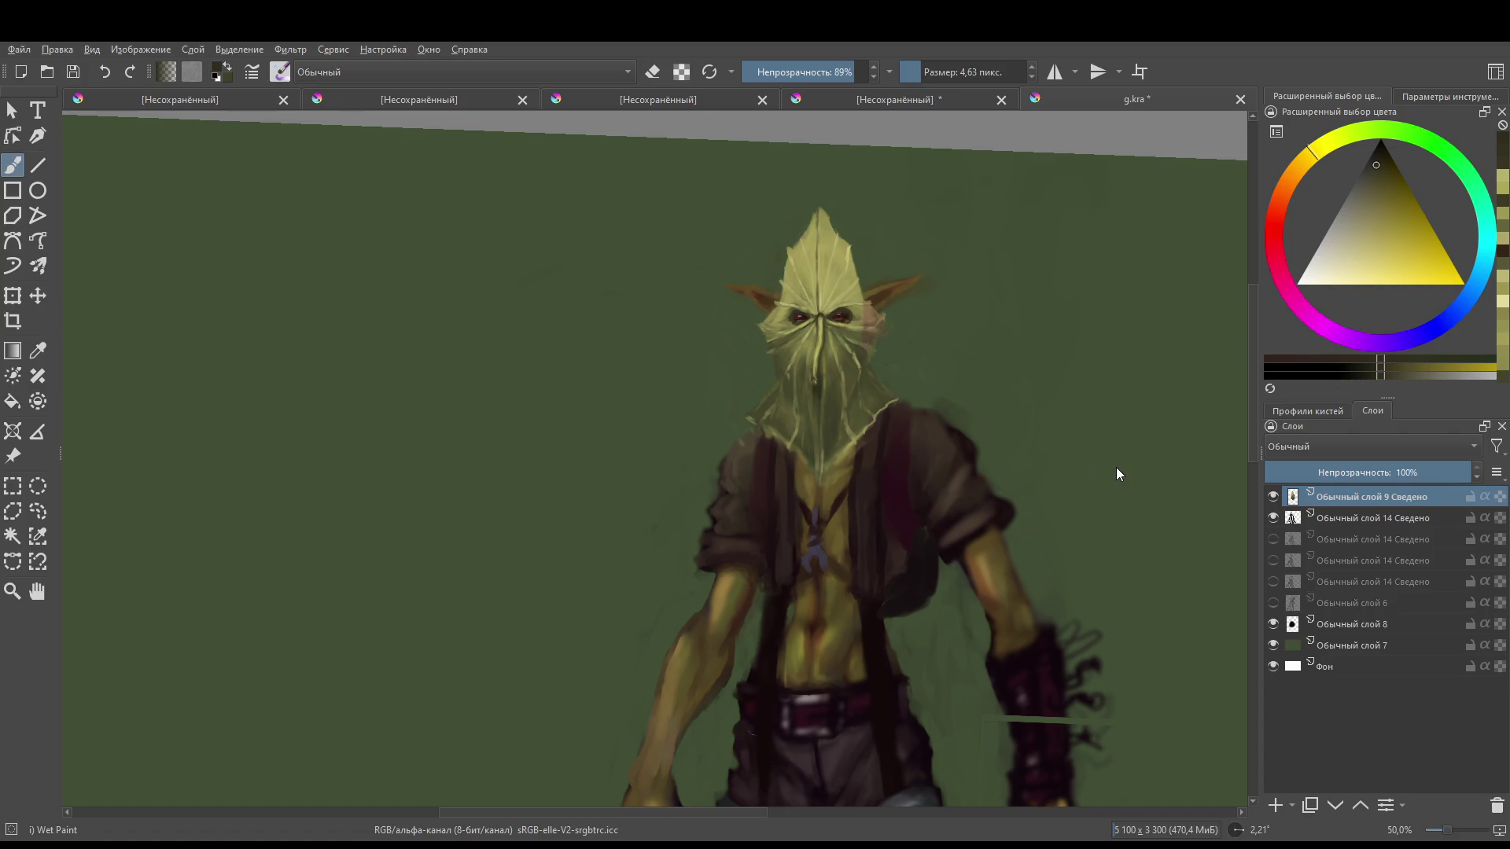
key(ctrl+z)
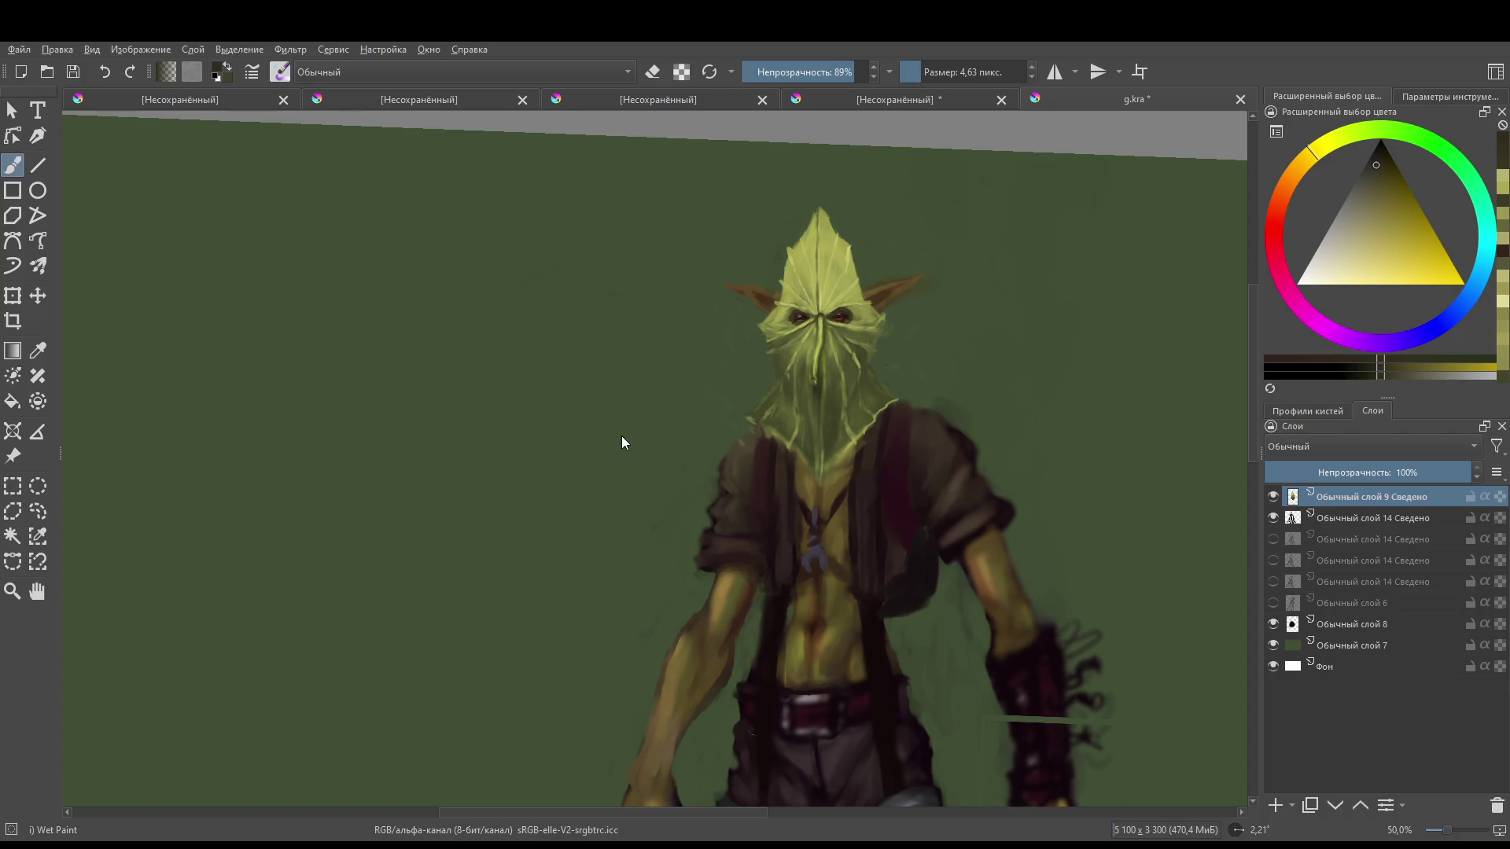
scroll(629, 686, down, 2)
mouse_move(755, 551)
mouse_down()
mouse_move(876, 377)
mouse_move(933, 255)
mouse_up()
scroll(987, 402, up, 1)
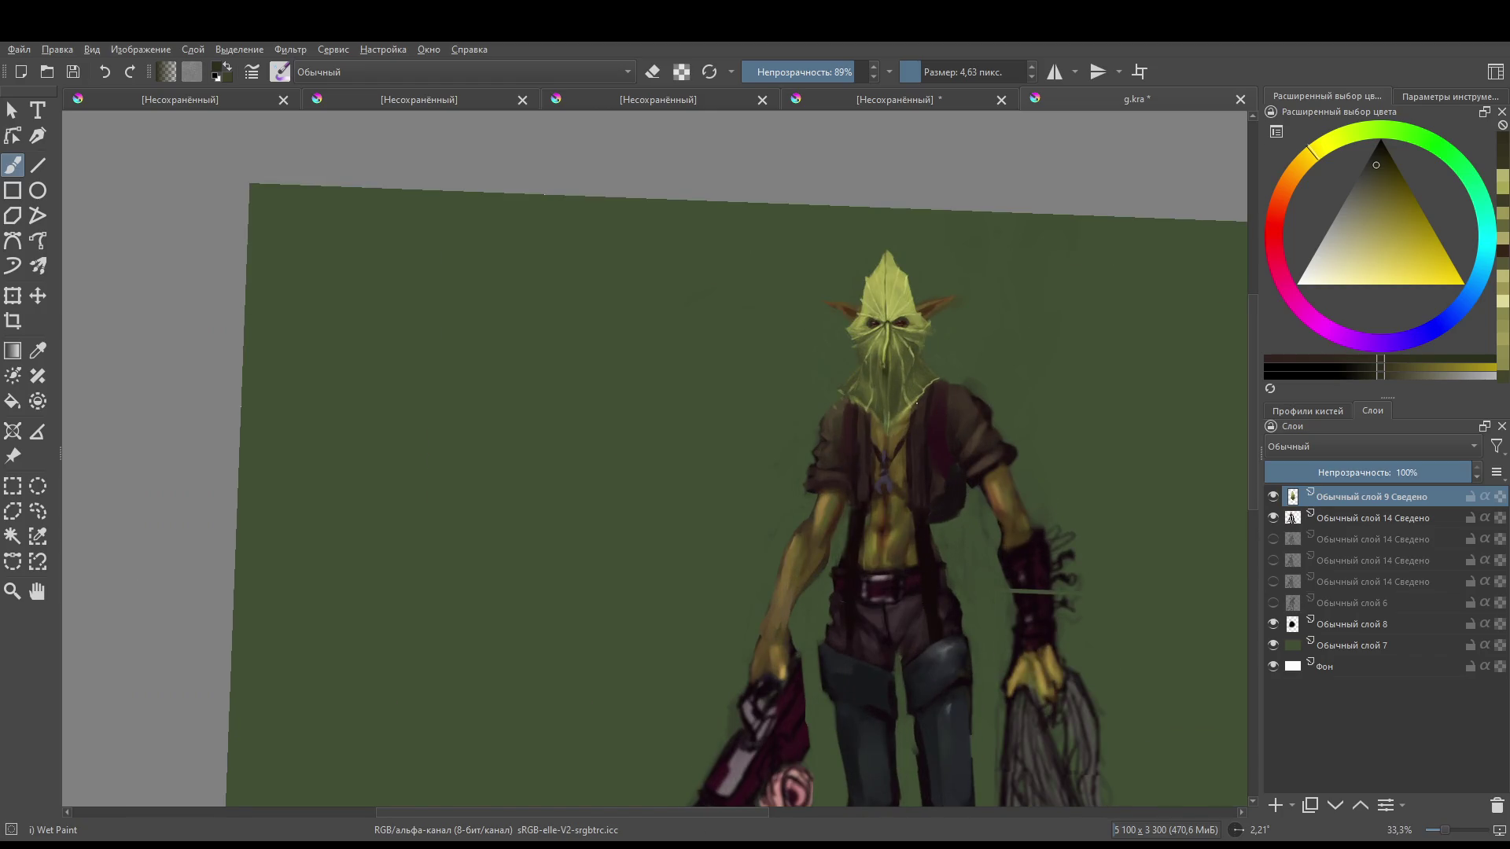
drag(917, 402, 946, 394)
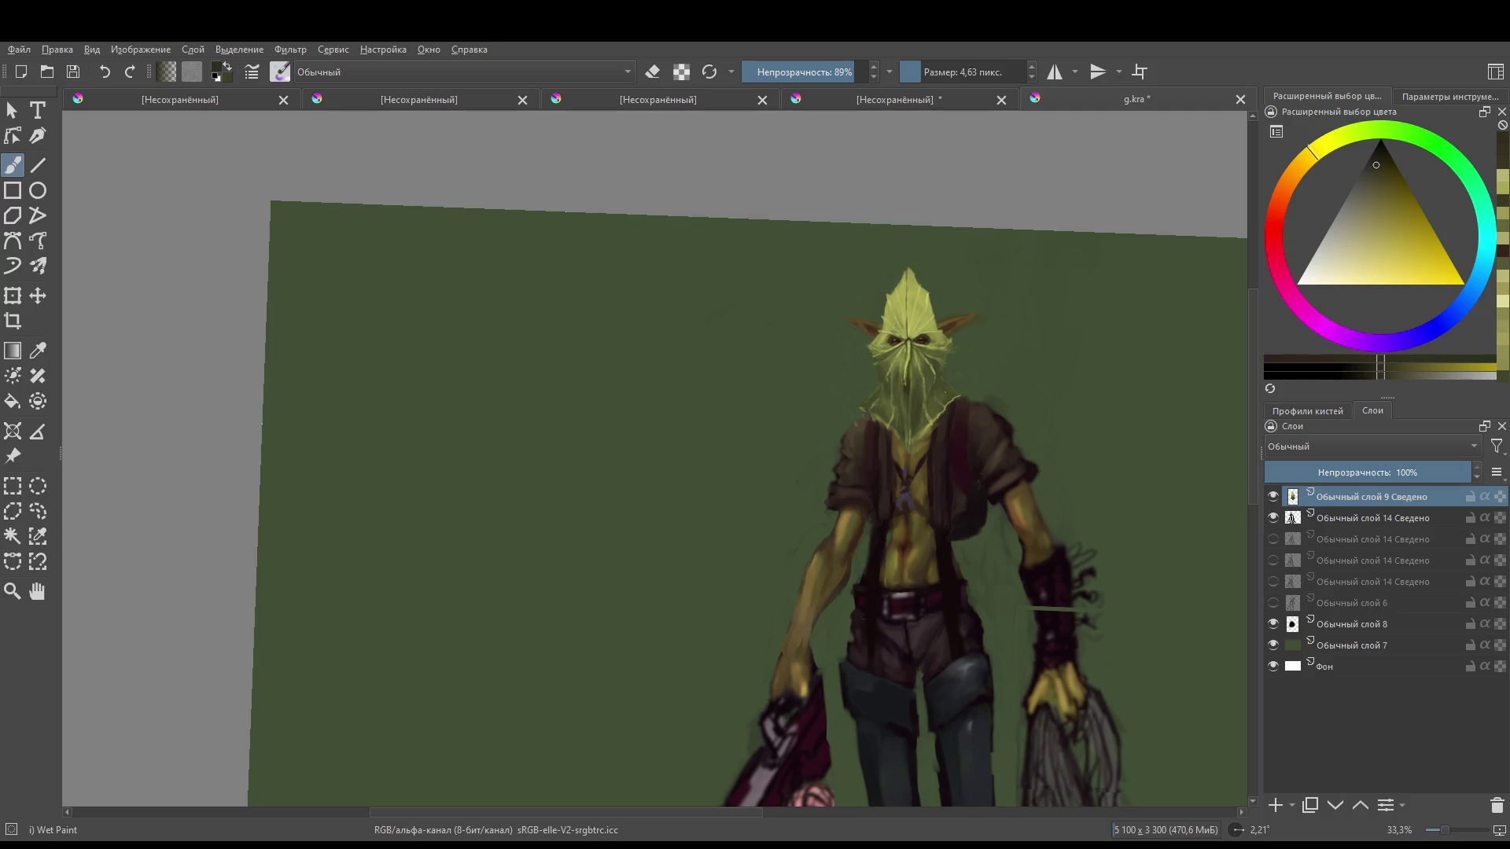
scroll(912, 346, up, 2)
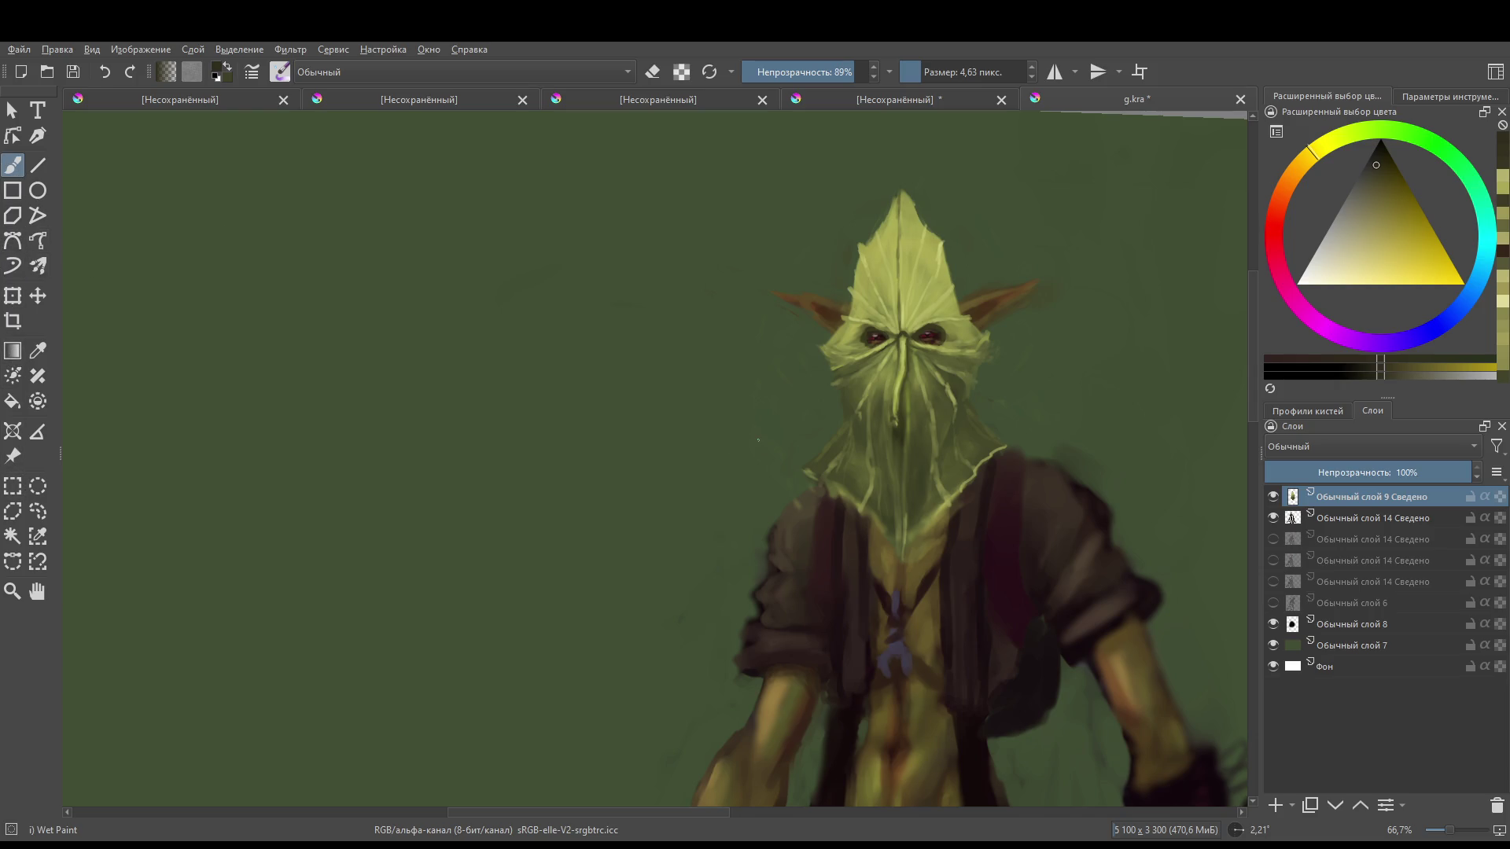
- Brighten the left and right edges of the leaf face with a sampled yellow-green
ctrl+click(842, 344)
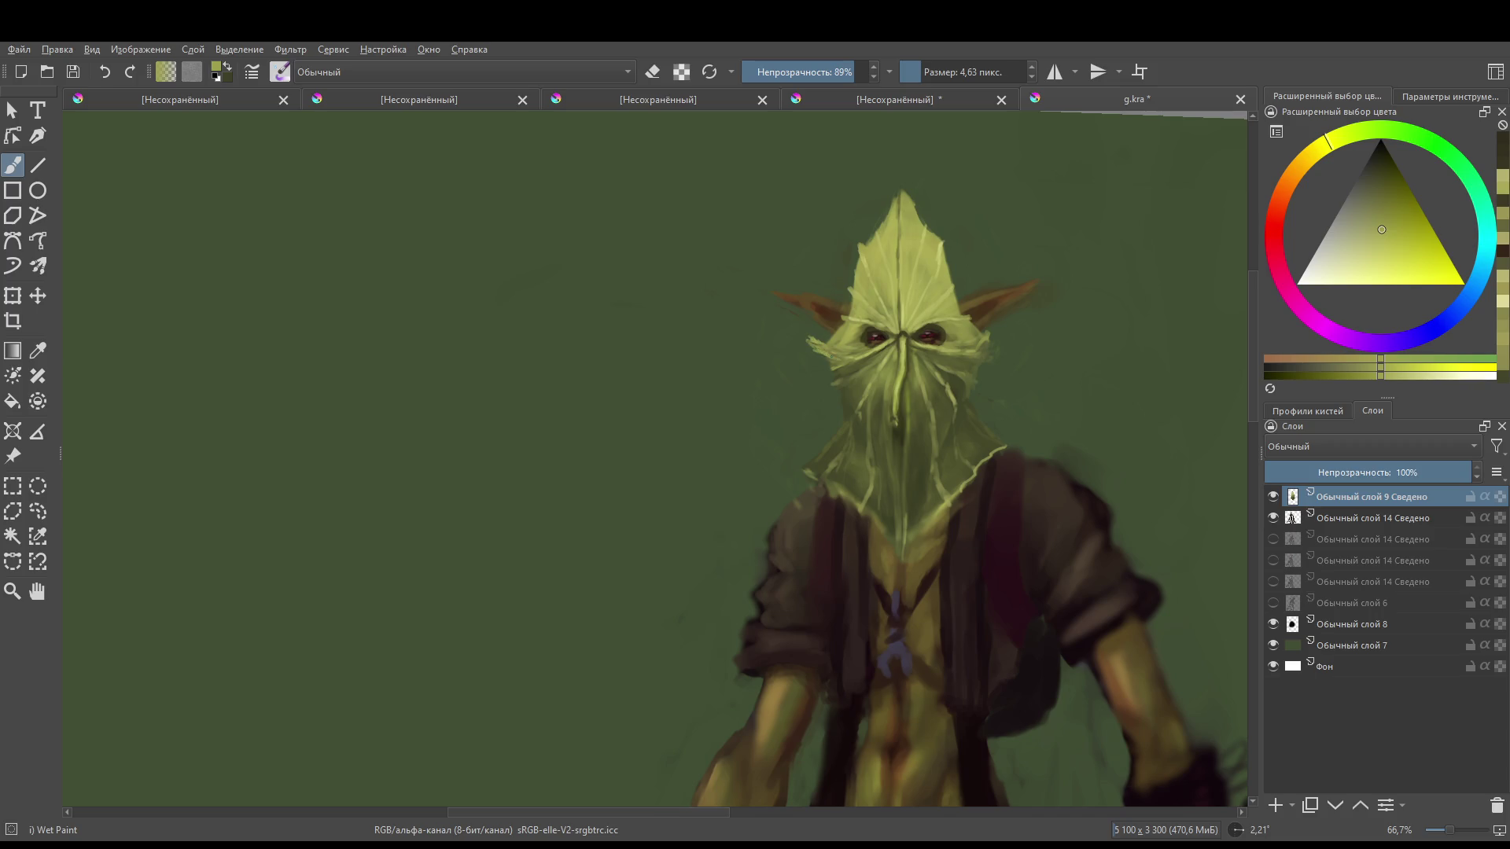
key(bracketright)
key(bracketright)
key(bracketright)
drag(814, 344, 838, 358)
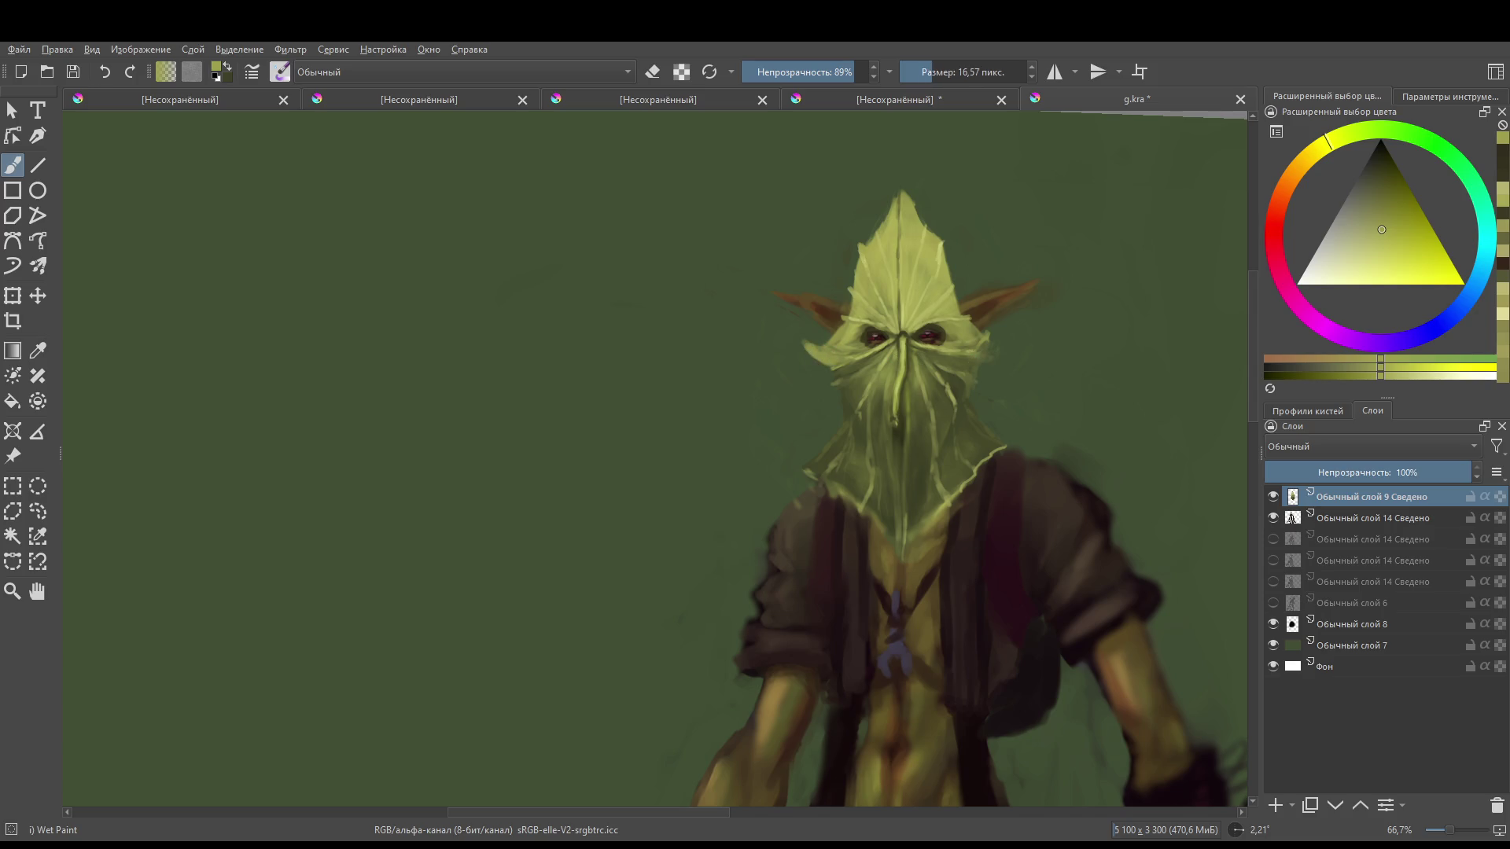
mouse_move(981, 354)
mouse_down()
mouse_move(1007, 330)
mouse_move(973, 346)
mouse_up()
- Paint the left cheek and extend its leaf tip with a finer brush
scroll(937, 151, up, 2)
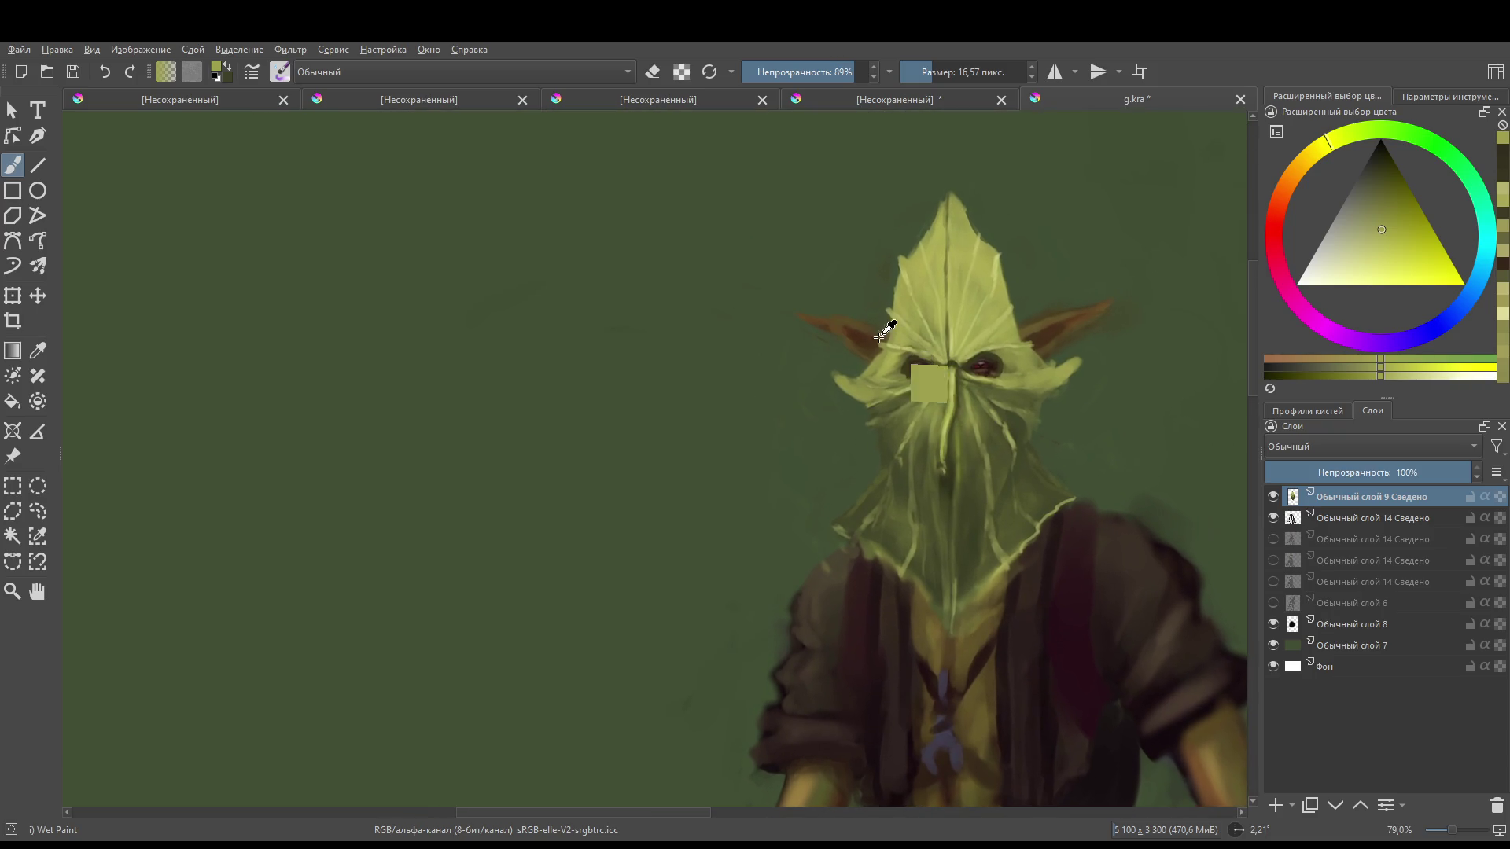
key(bracketleft)
ctrl+click(908, 372)
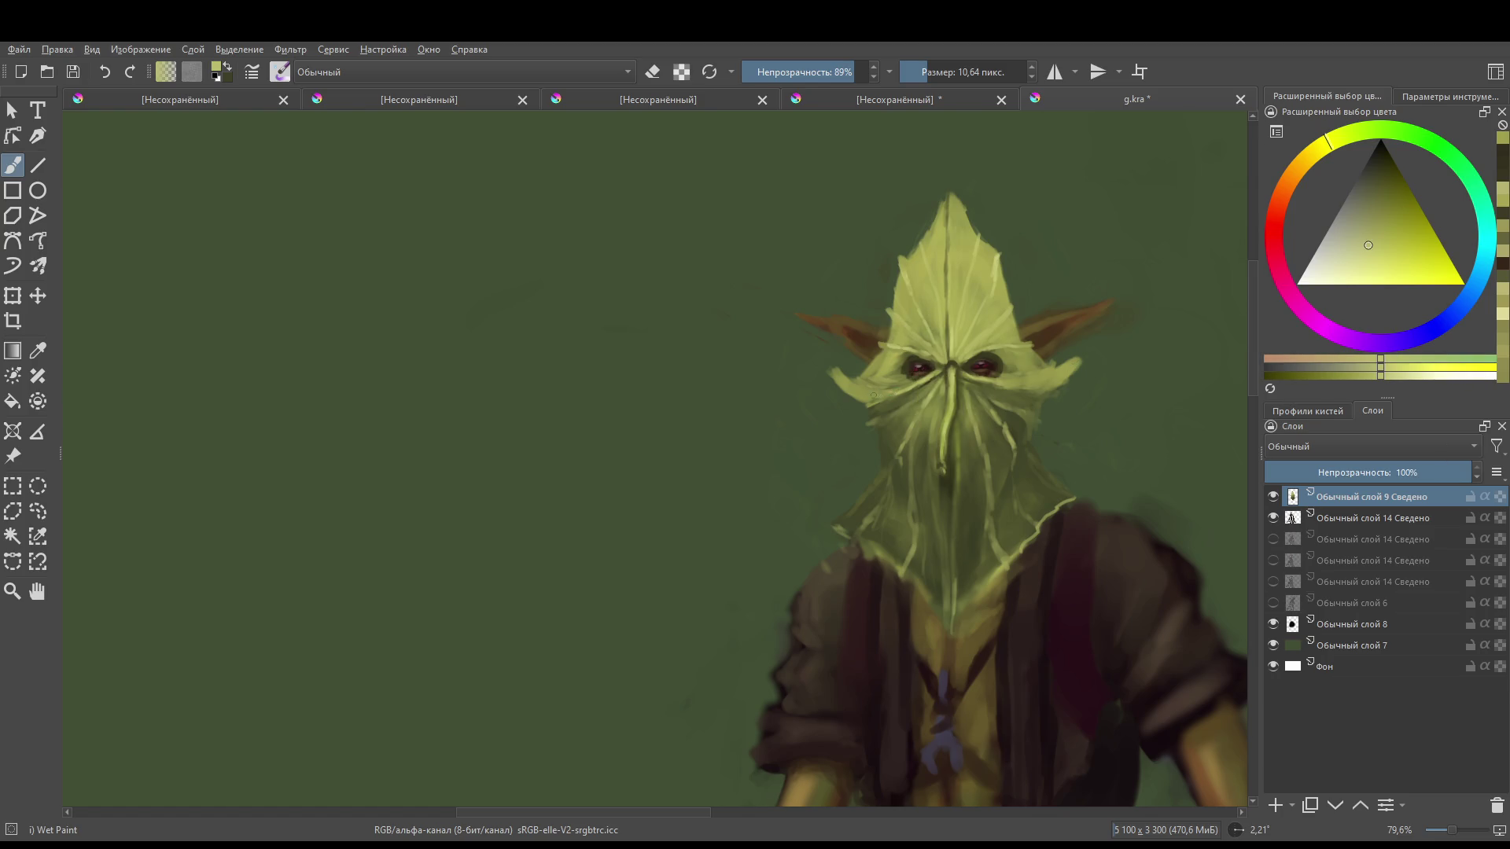
drag(872, 396, 839, 378)
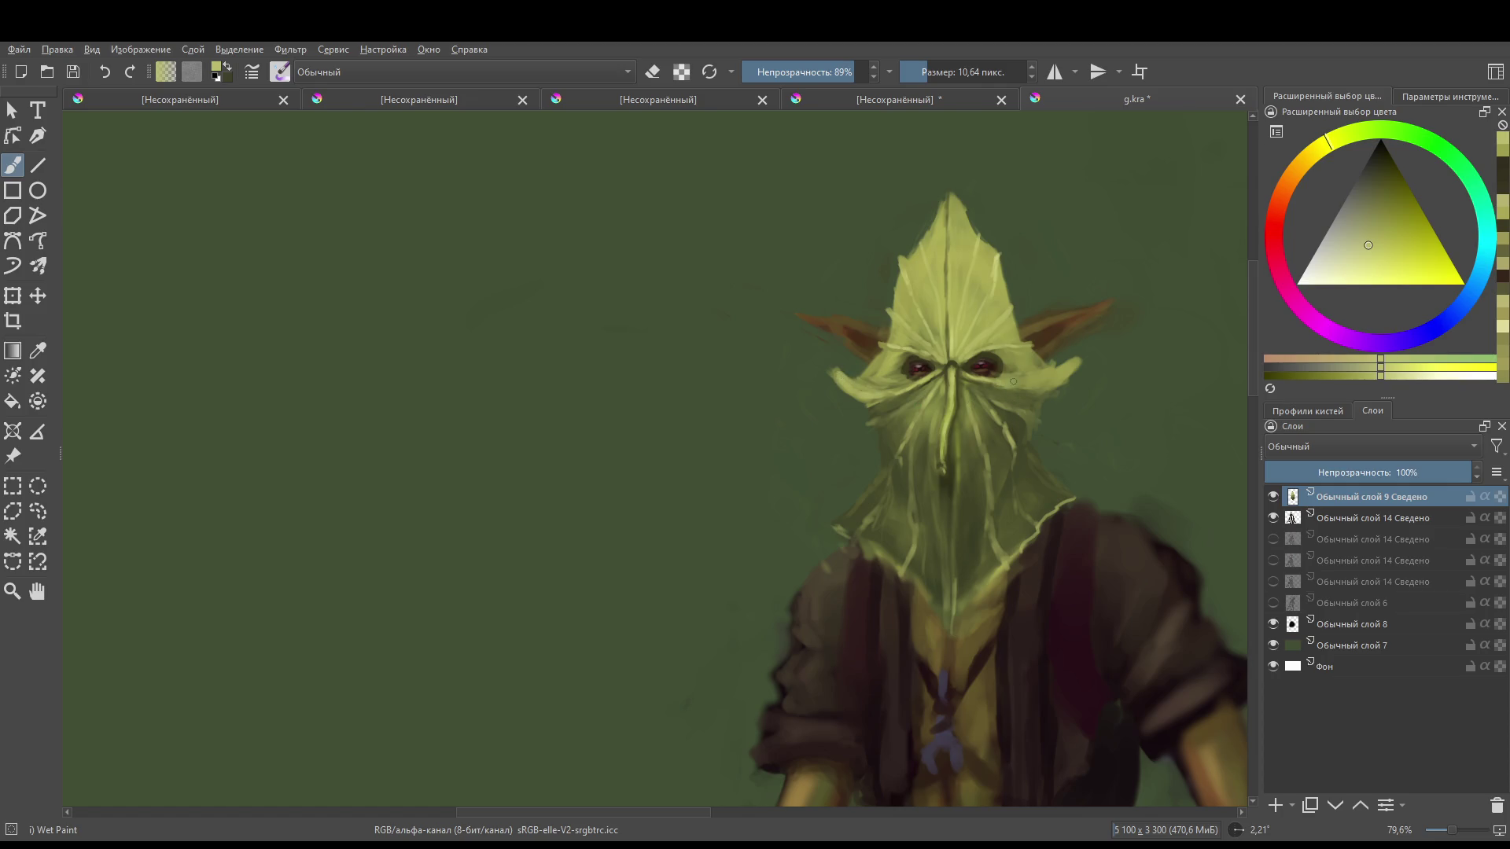
mouse_move(1012, 381)
shift+mouse_down()
mouse_move(1048, 386)
mouse_move(1086, 358)
shift+mouse_up()
drag(828, 367, 825, 367)
- Return the brush to painting mode, review the rotated full figure, and select layer 14 Сведено
key(e)
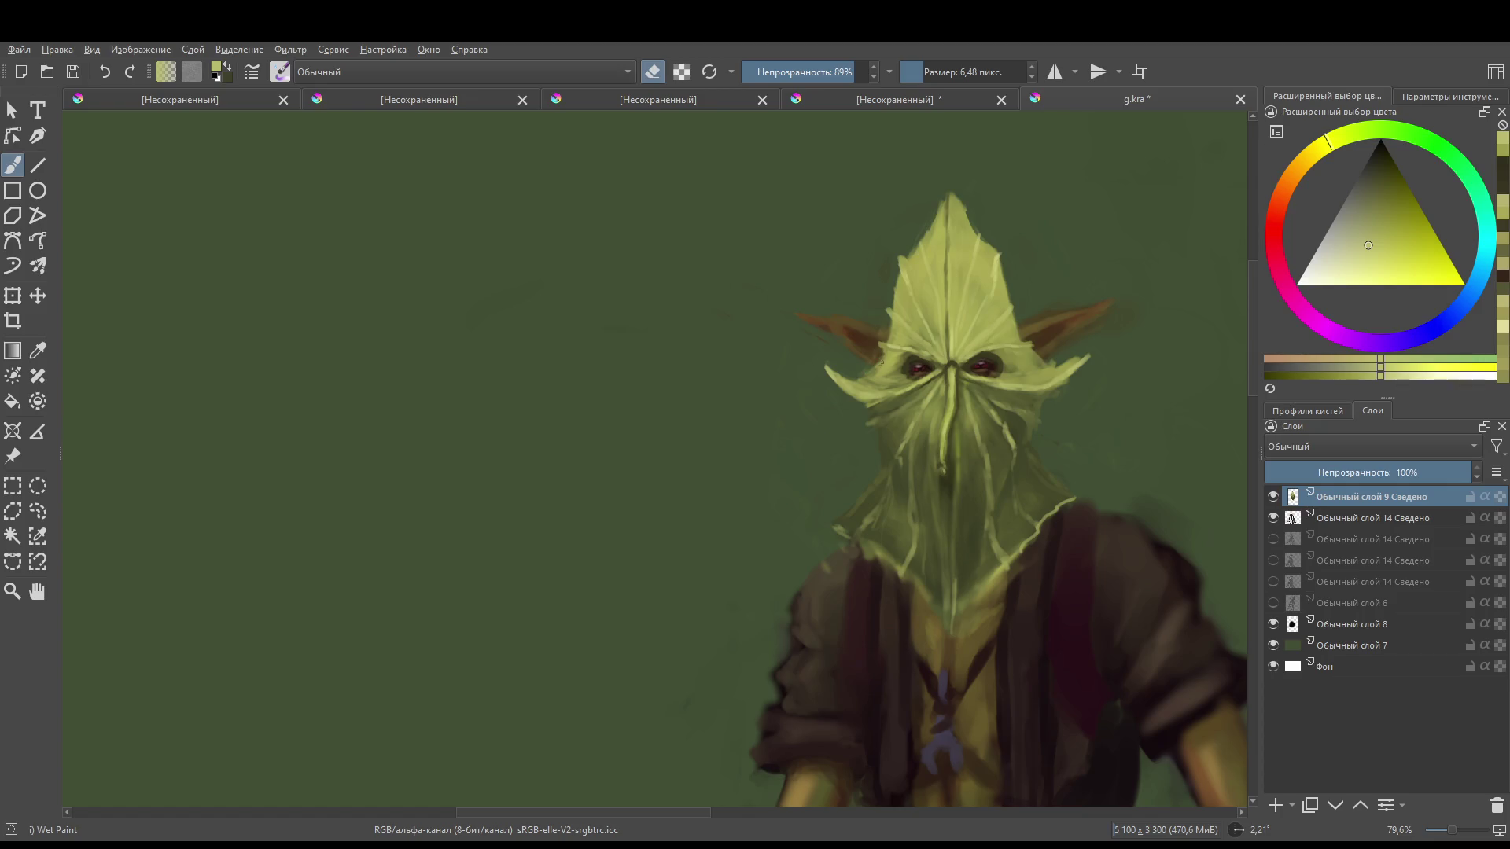
key(e)
scroll(1036, 444, down, 3)
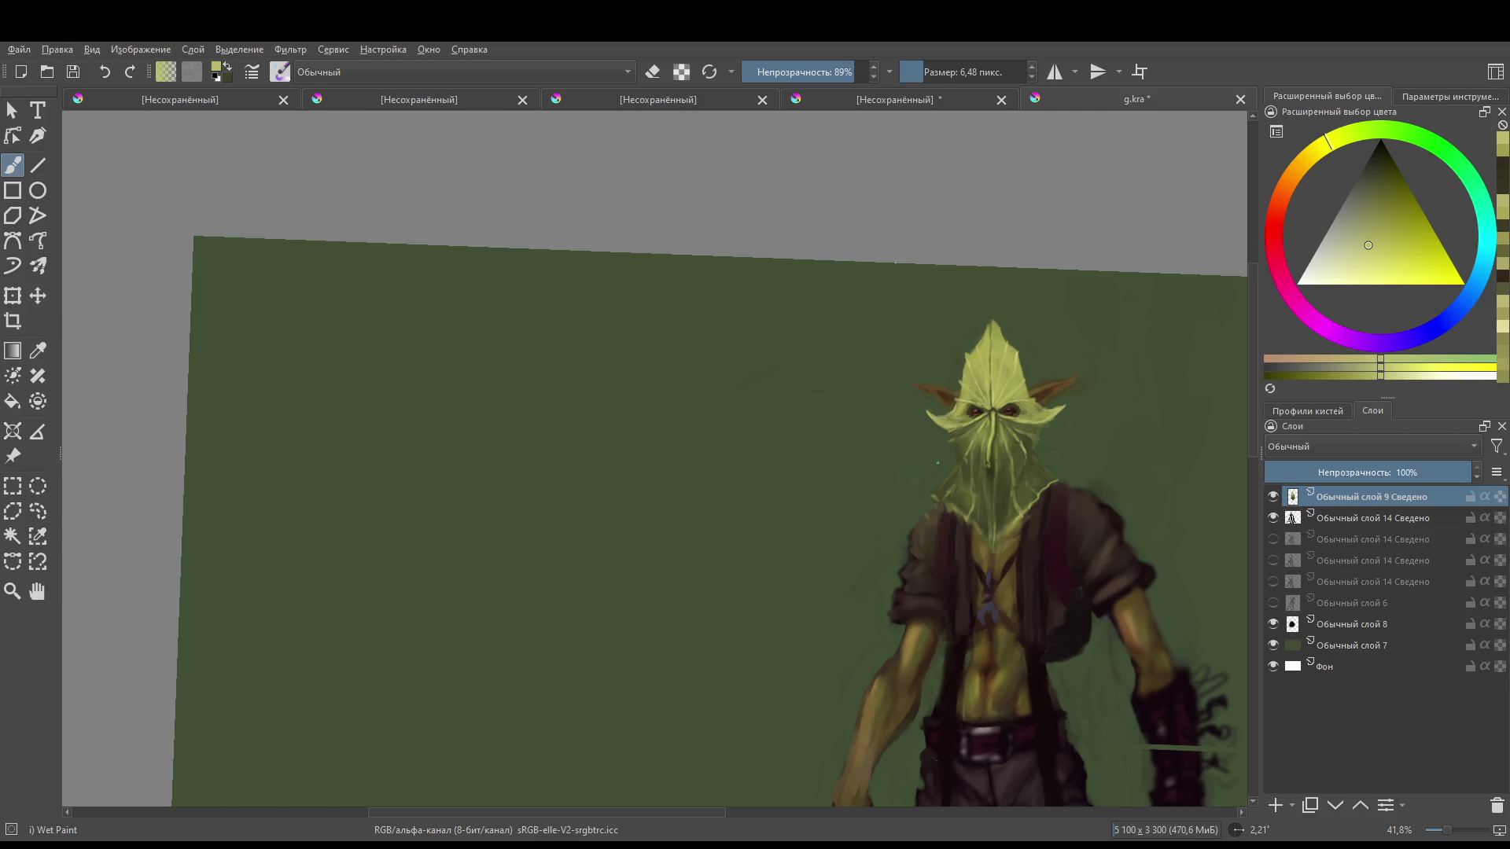
scroll(923, 431, down, 3)
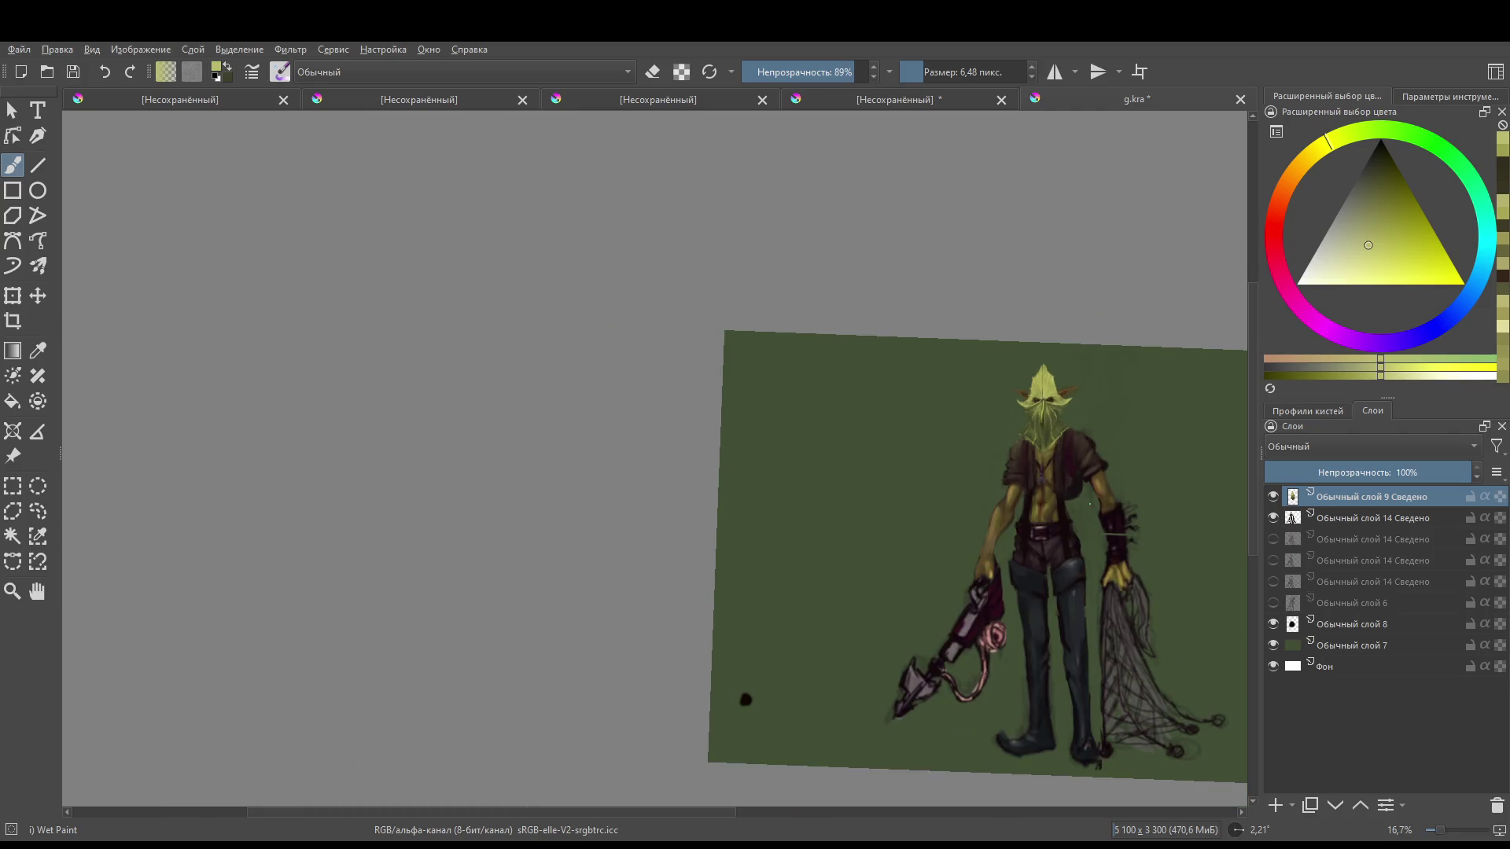
scroll(741, 700, up, 2)
mouse_move(1074, 446)
mouse_down()
mouse_move(972, 390)
mouse_move(1032, 399)
mouse_move(1018, 440)
mouse_up()
scroll(1018, 440, up, 2)
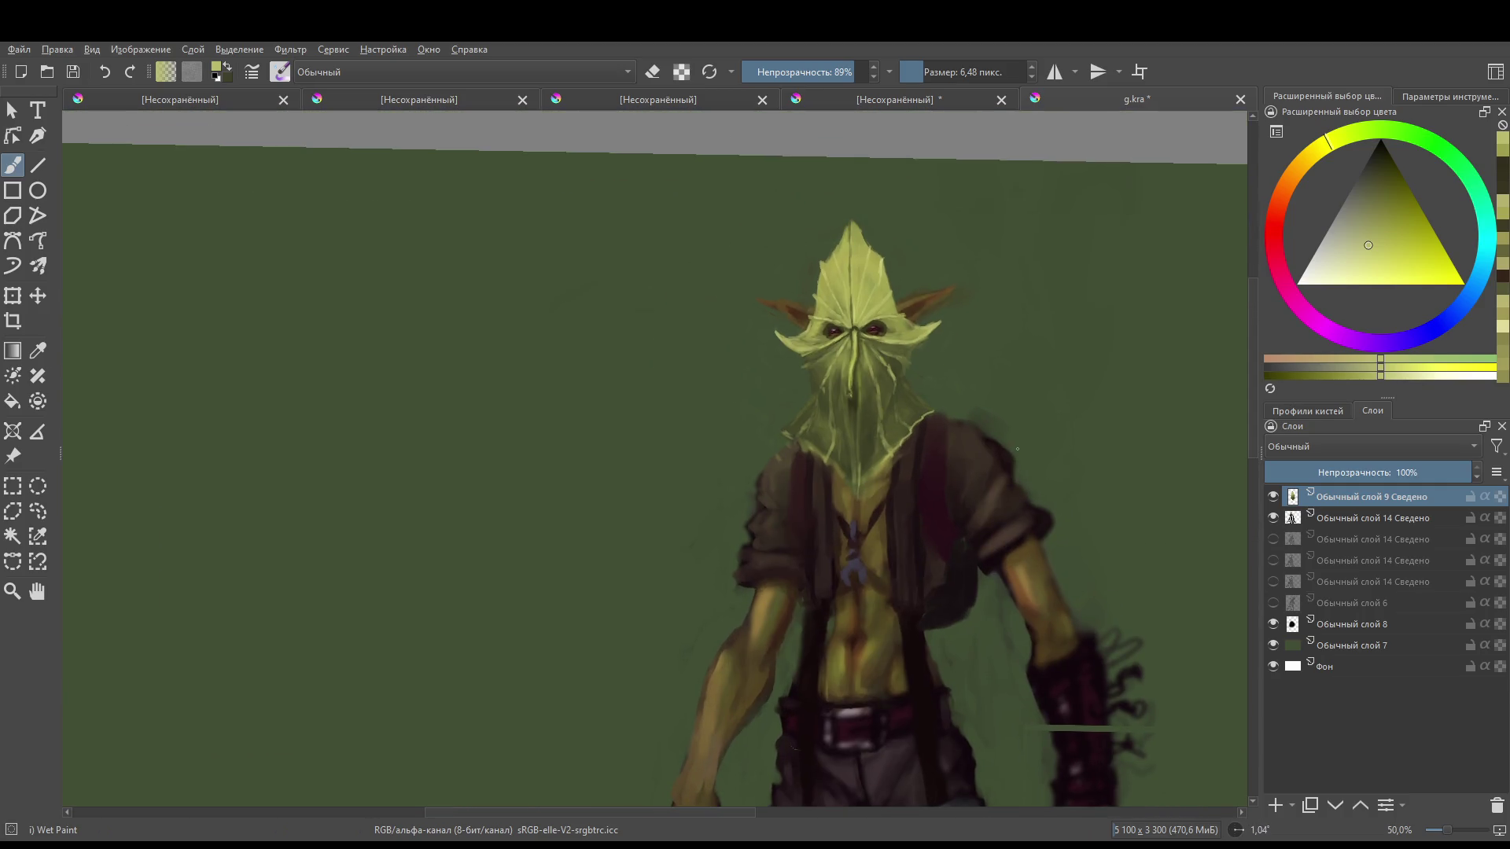
click(1328, 518)
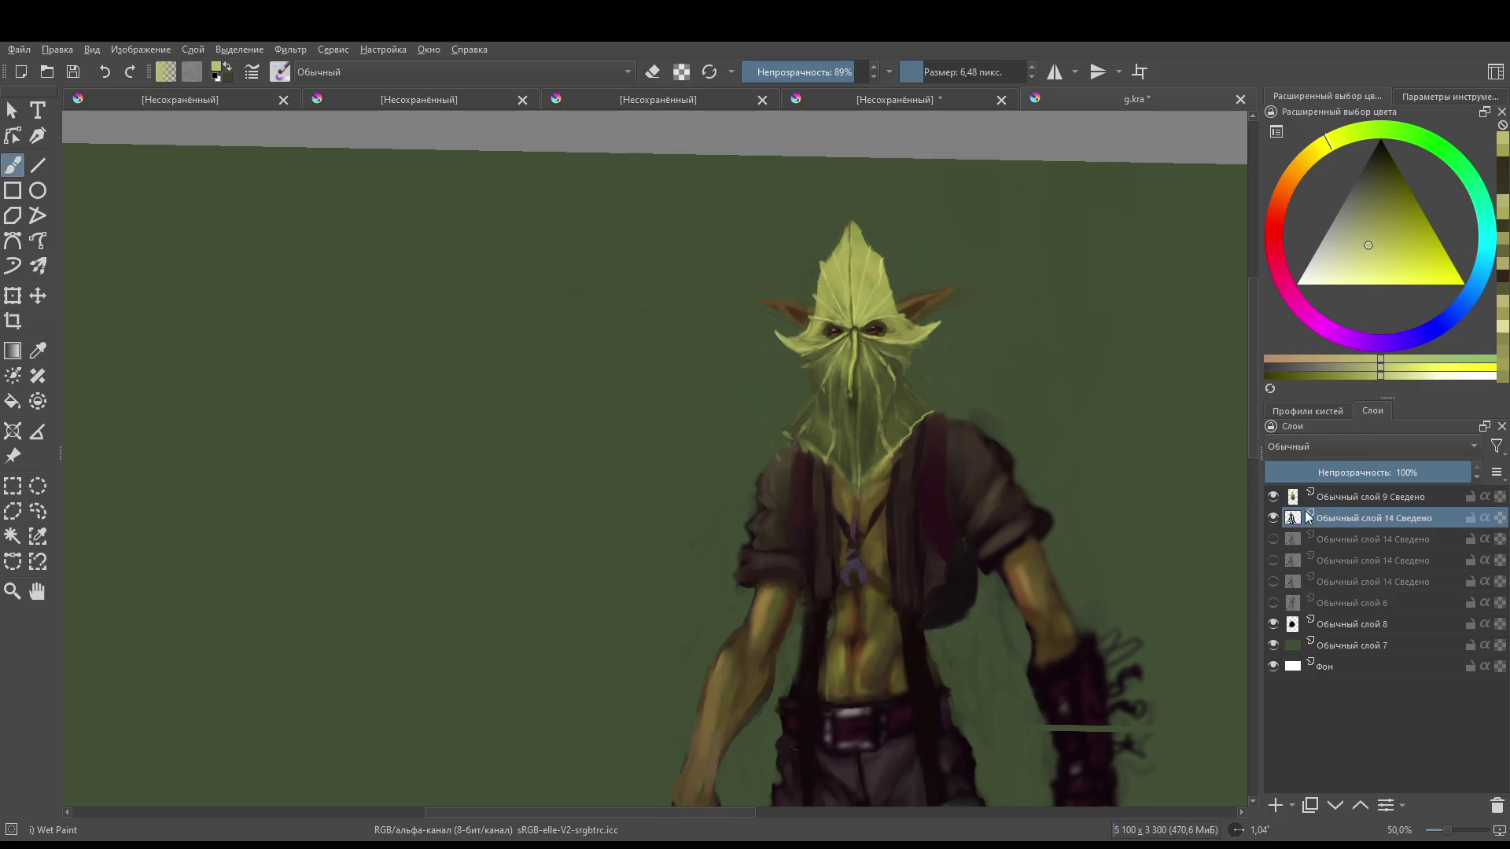
- Sample a dark olive-brown from the painting, adjust its shade, and add new layer Обычный слой 9
click(1273, 519)
click(1273, 518)
ctrl+click(845, 507)
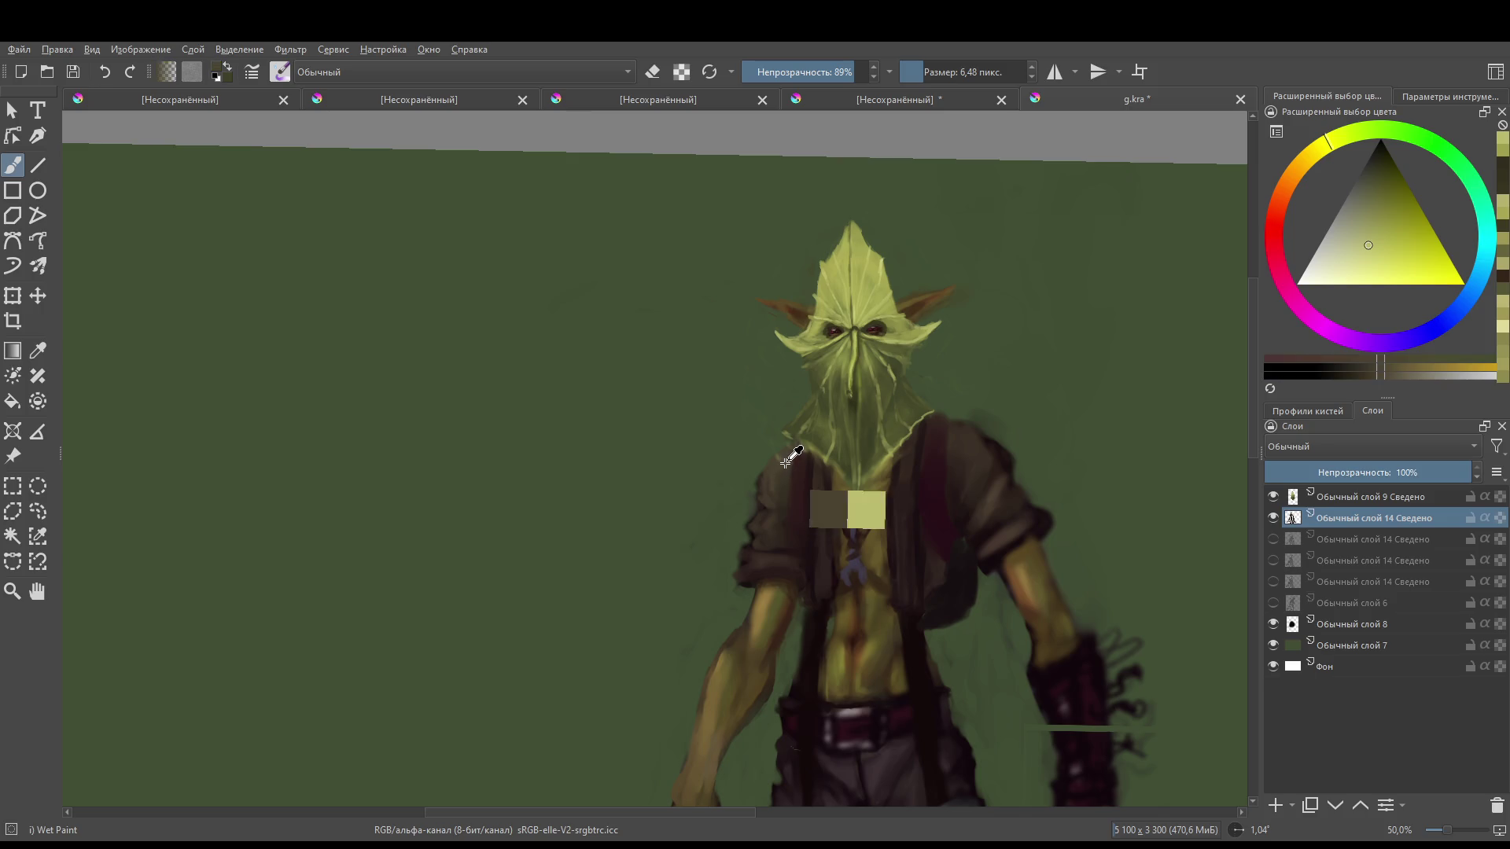
click(1362, 198)
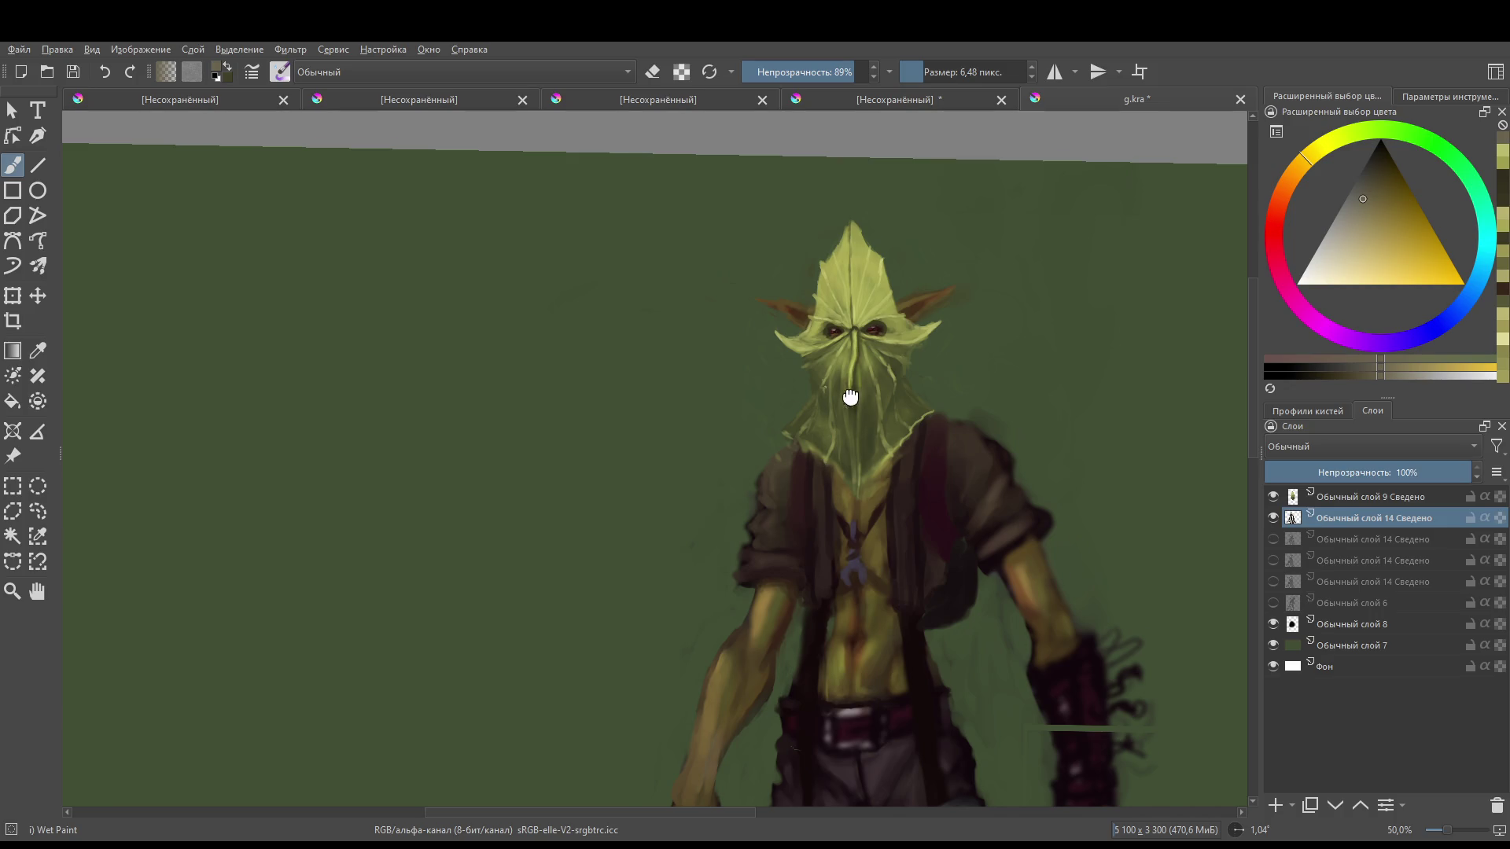
scroll(849, 397, down, 5)
scroll(522, 660, up, 3)
scroll(712, 312, down, 3)
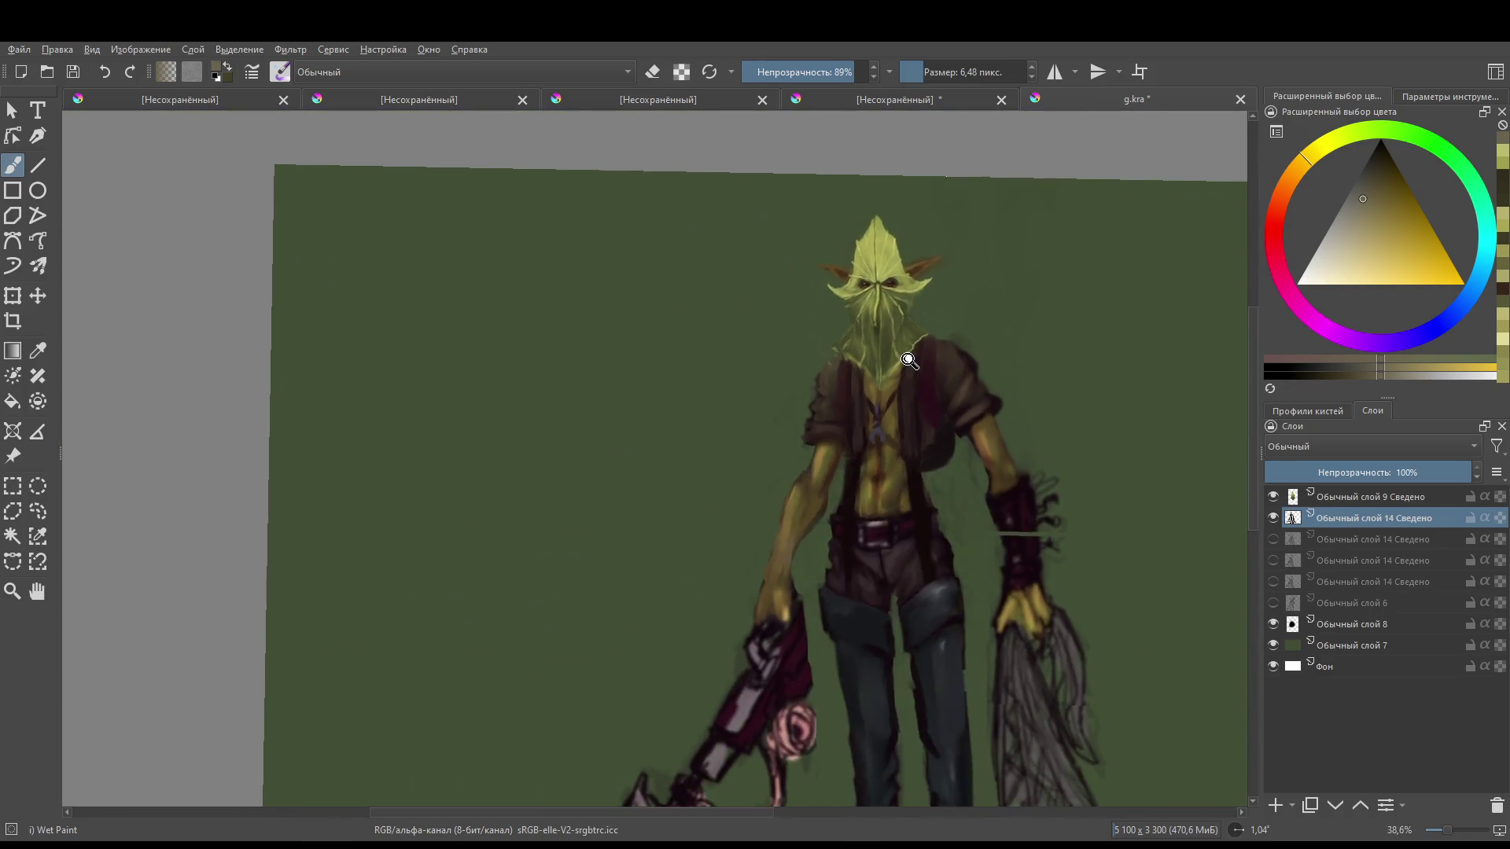
scroll(712, 311, up, 4)
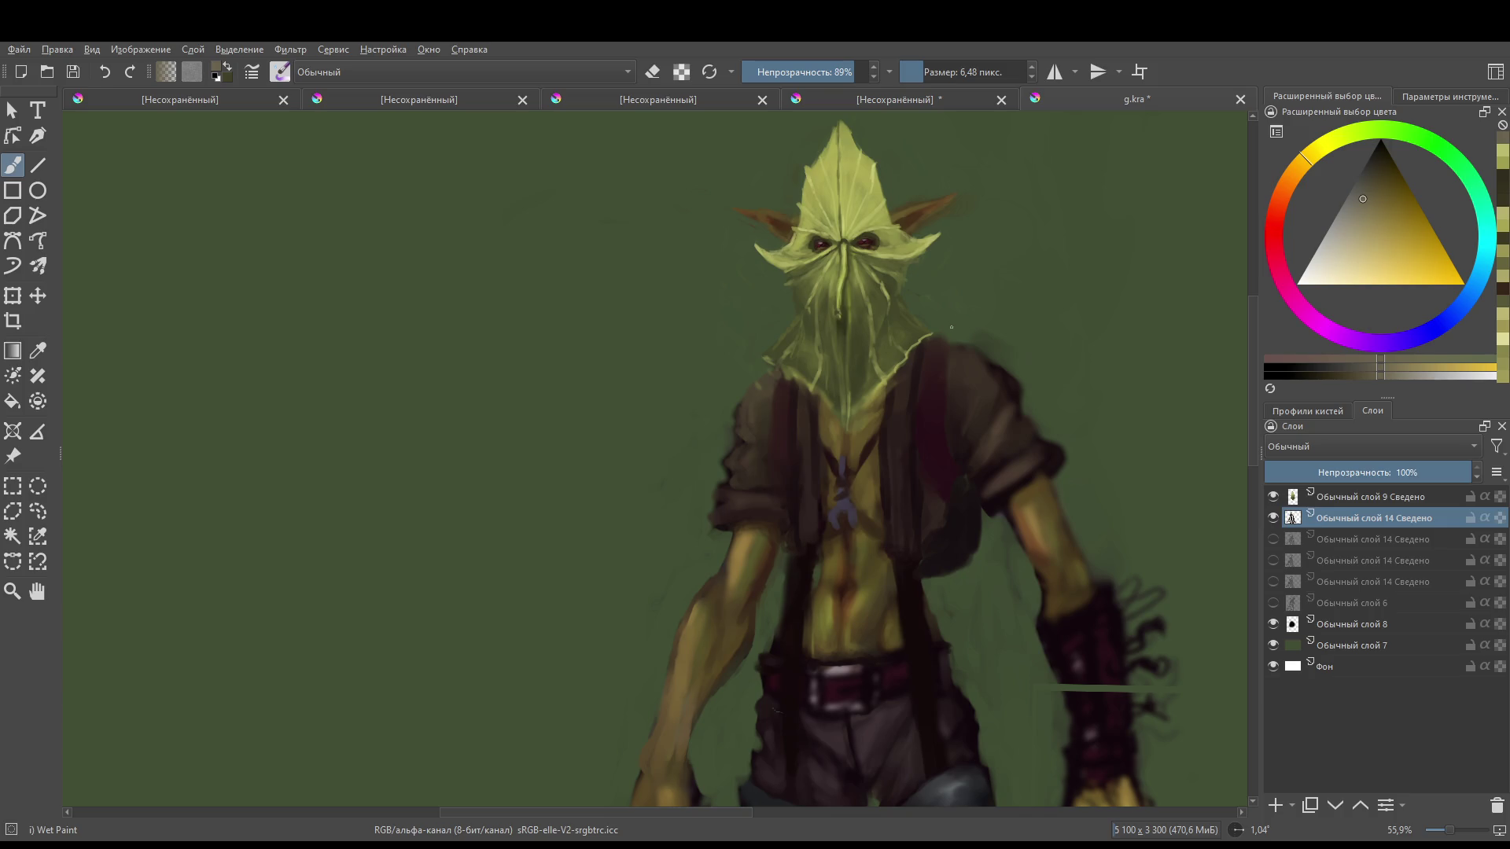
click(1273, 803)
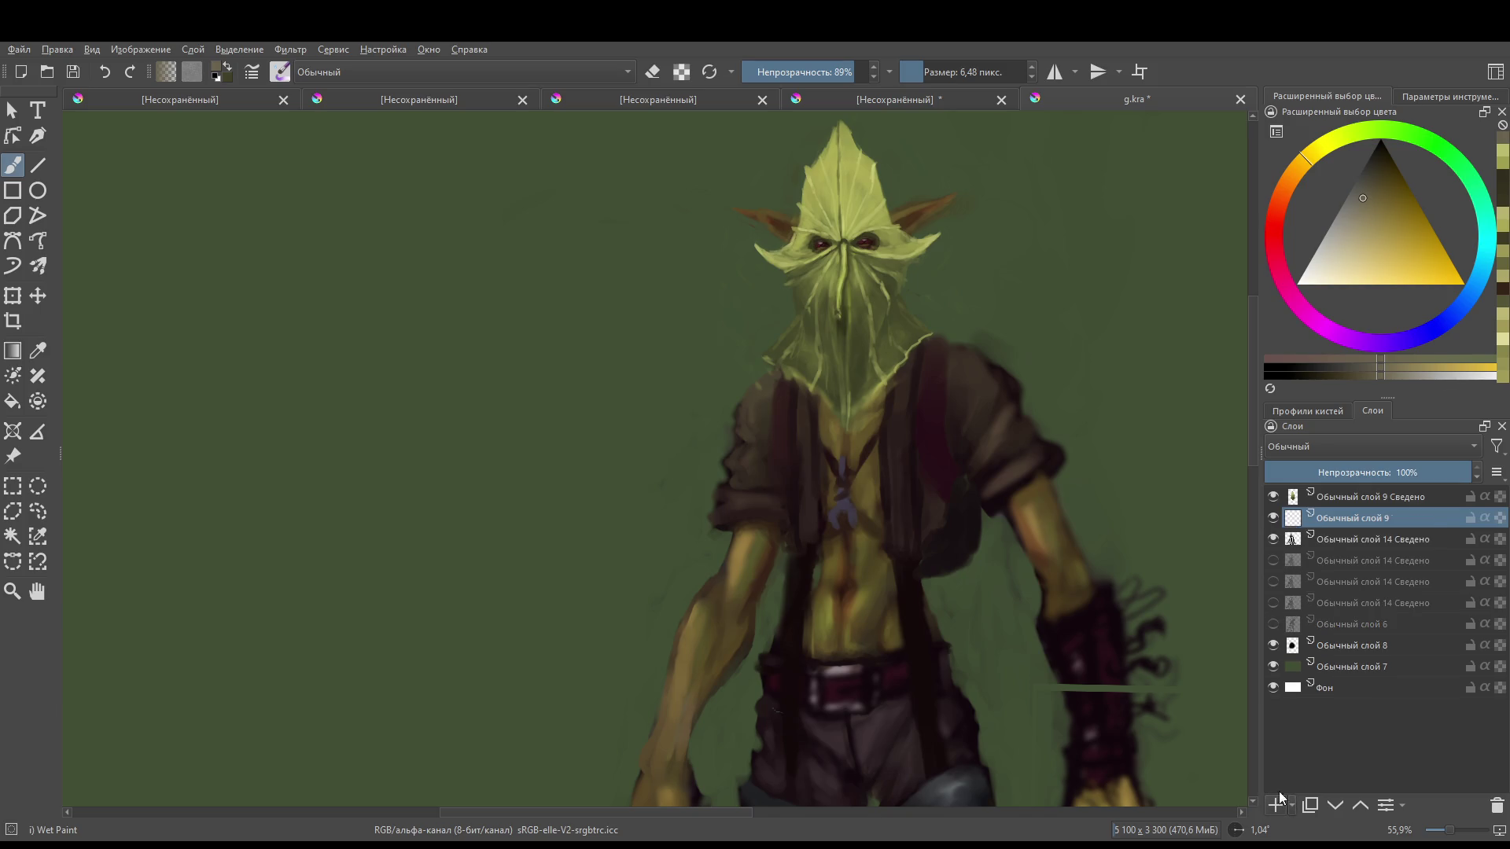
- Move the new layer below the figure layer, lighten the colour, and enlarge the brush to about 28 px
key(ctrl+Page_Down)
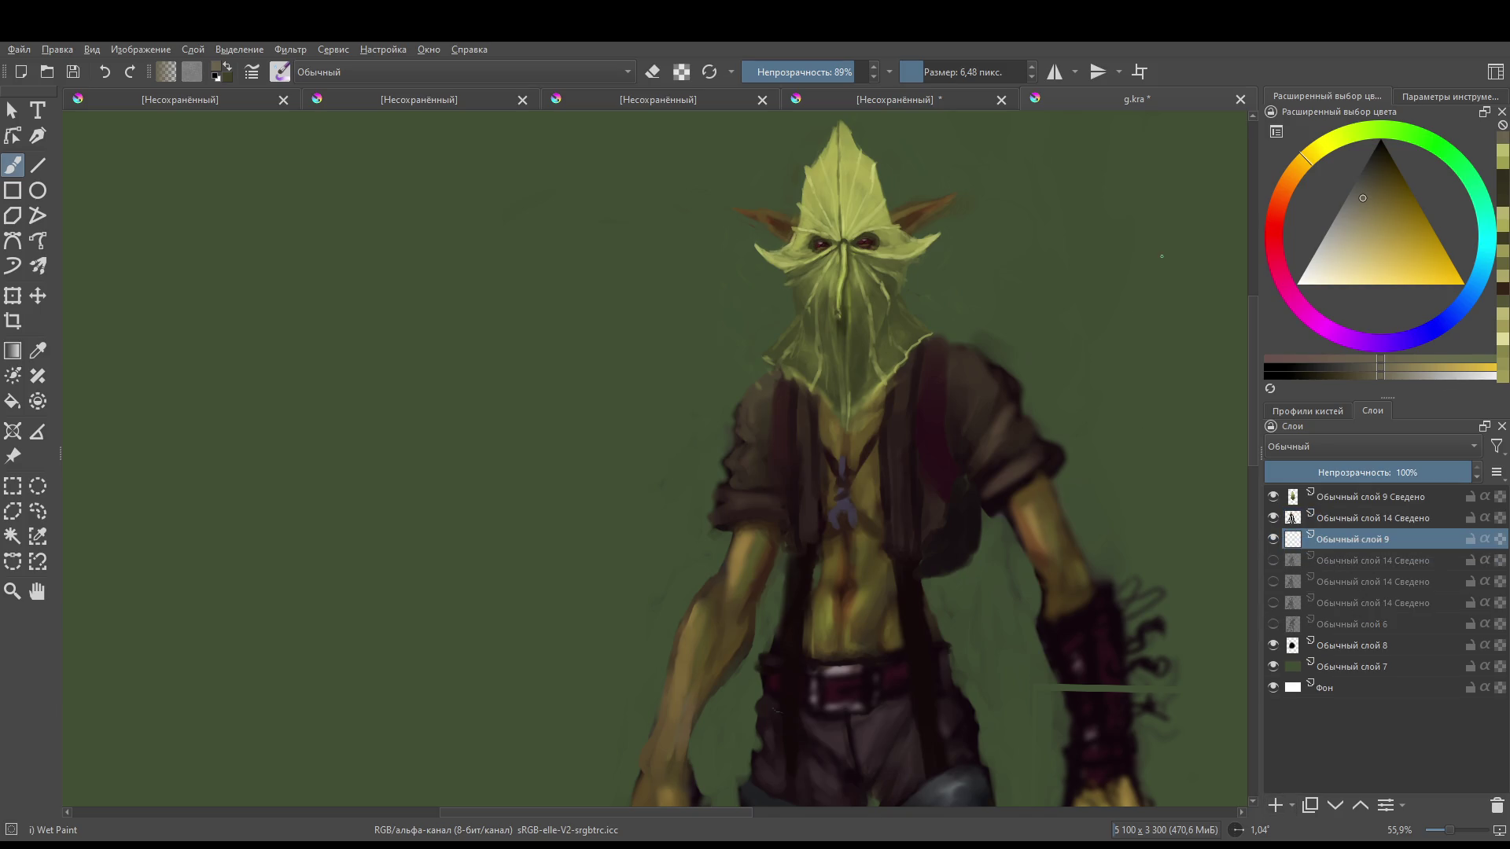
scroll(1095, 351, up, 2)
scroll(1095, 351, down, 3)
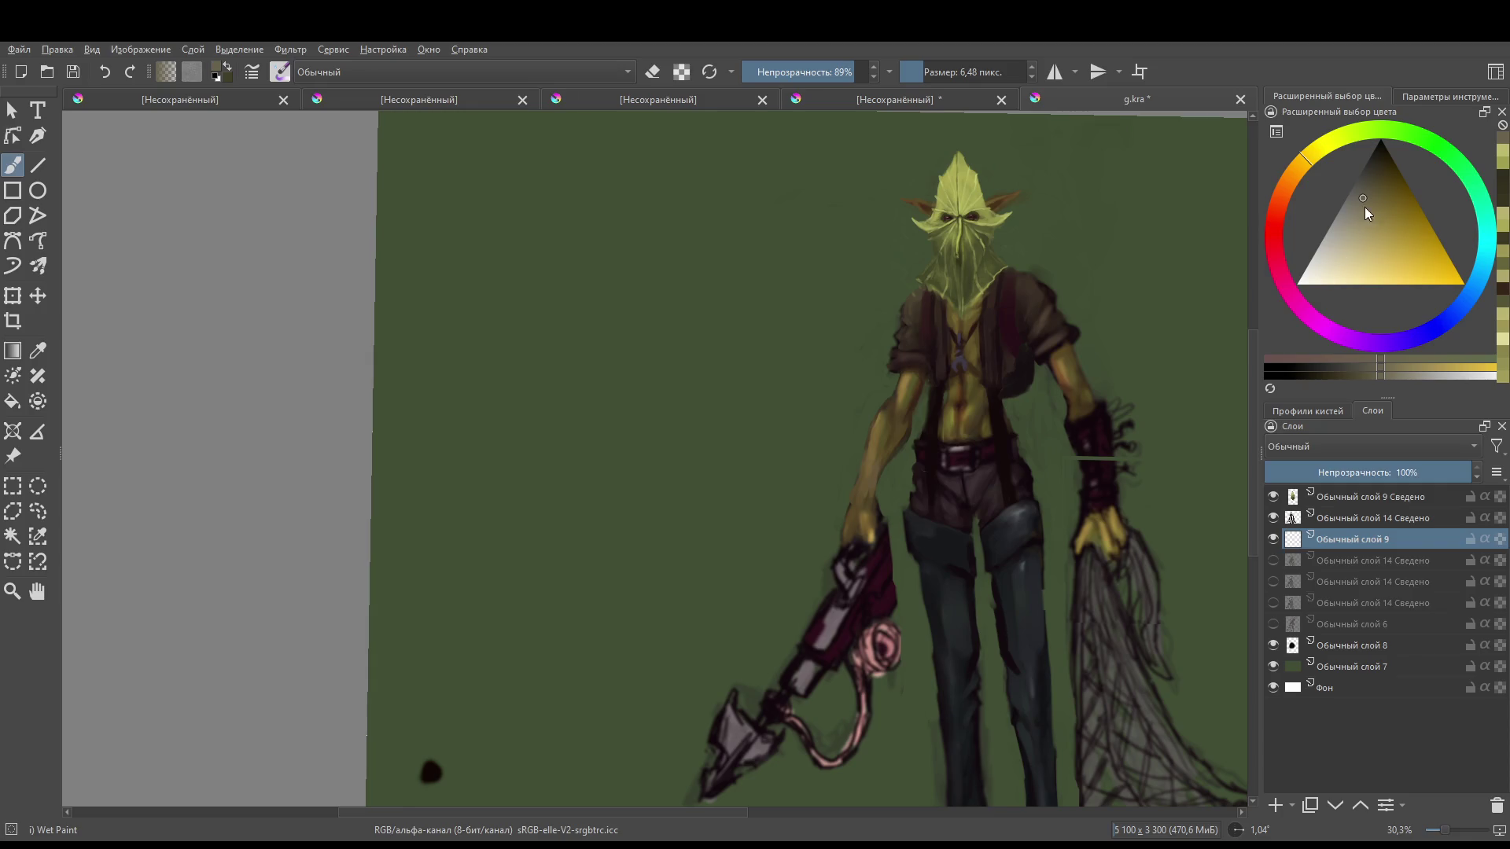
drag(1365, 208, 1359, 193)
drag(1072, 218, 1128, 227)
- Paint a light grey pitchfork shaft behind the right shoulder, thinning and repainting it smoothly
drag(1010, 268, 1025, 216)
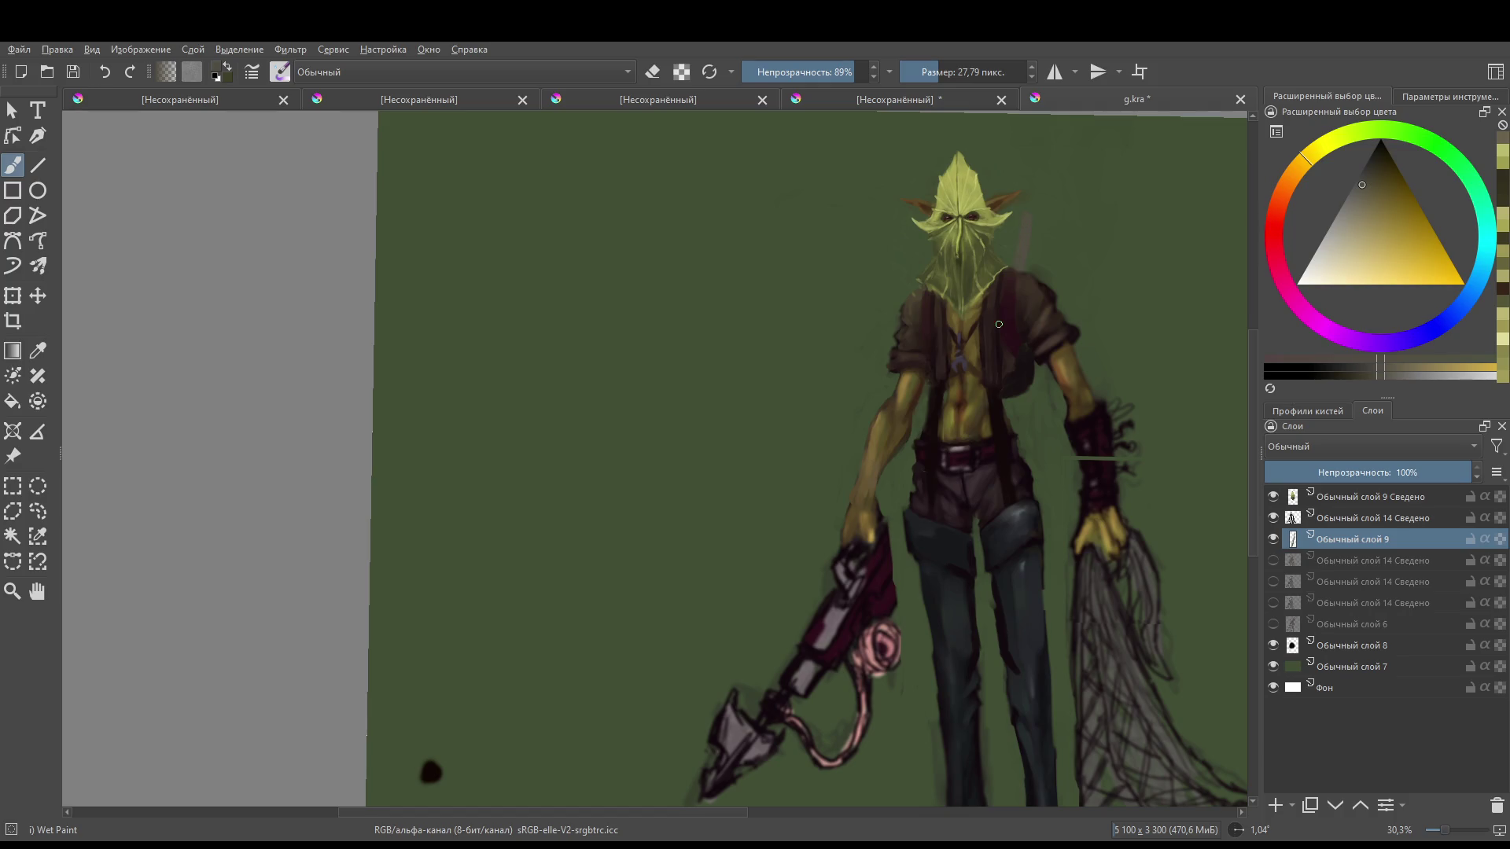
click(1351, 214)
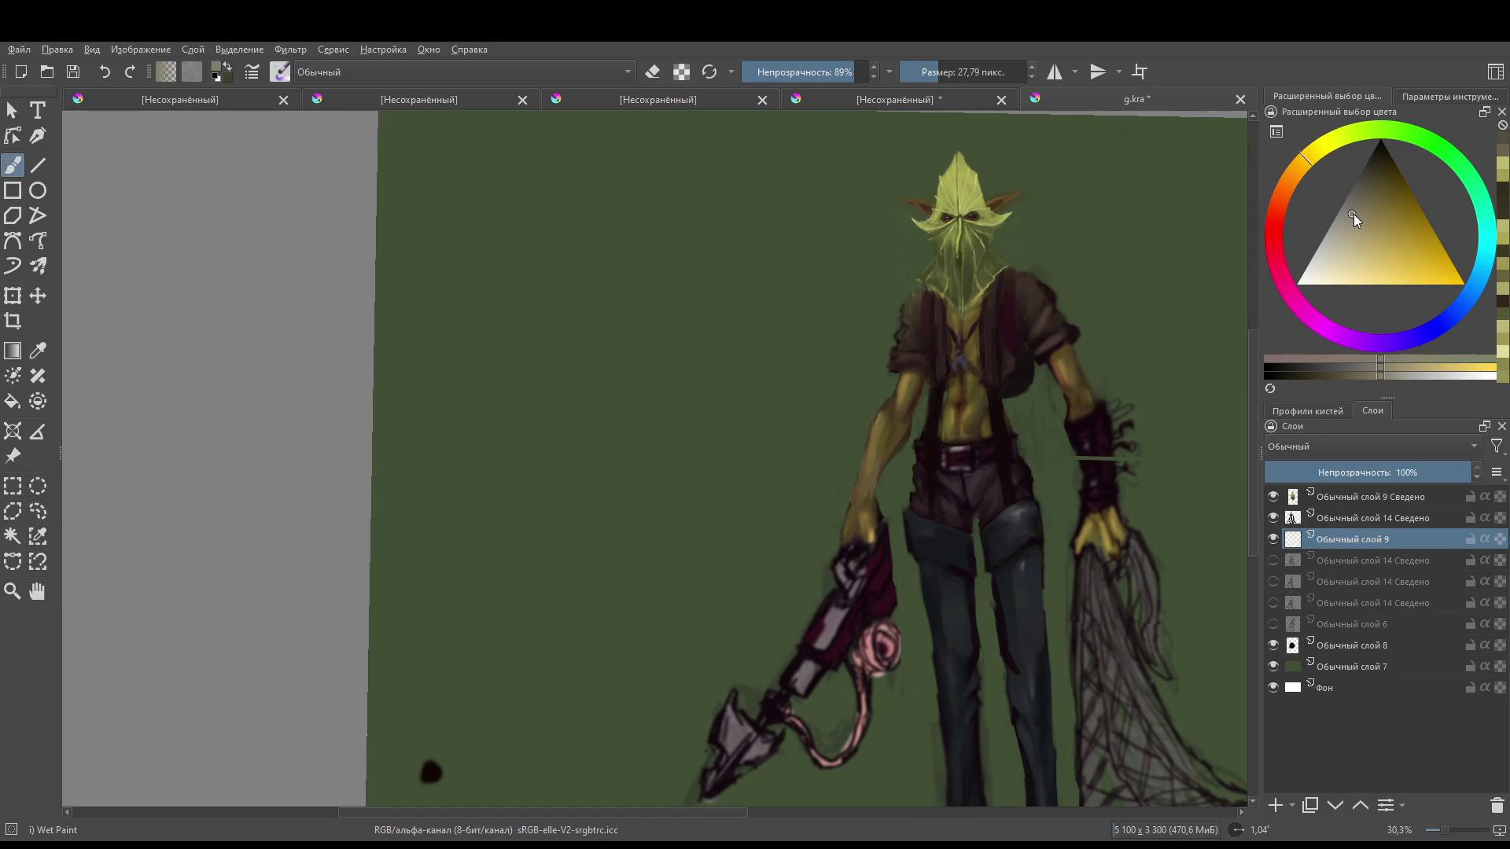
drag(1020, 270, 1038, 209)
drag(1026, 271, 1059, 175)
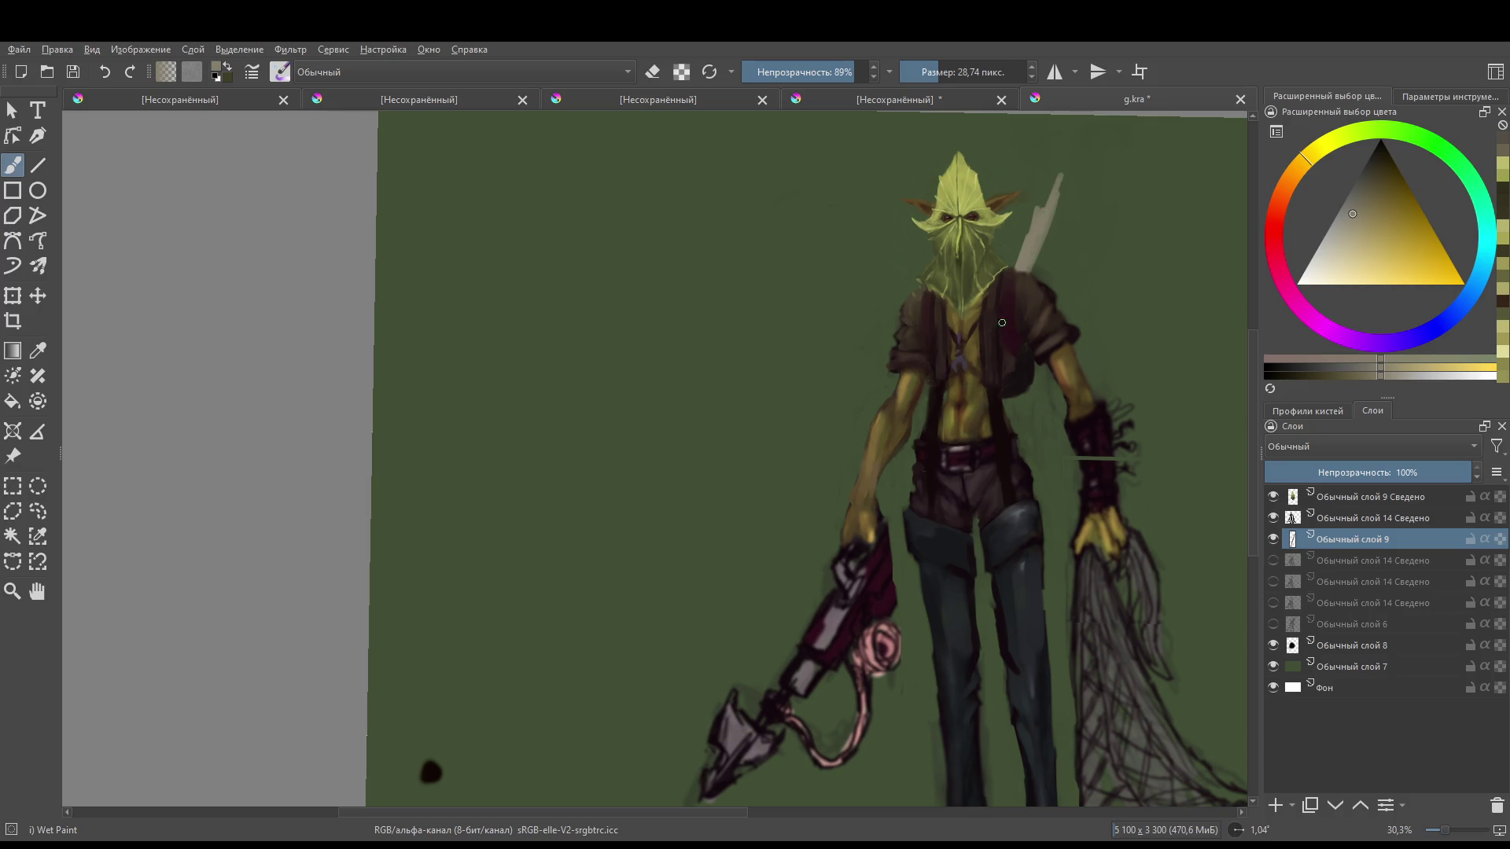
drag(1026, 261, 1065, 171)
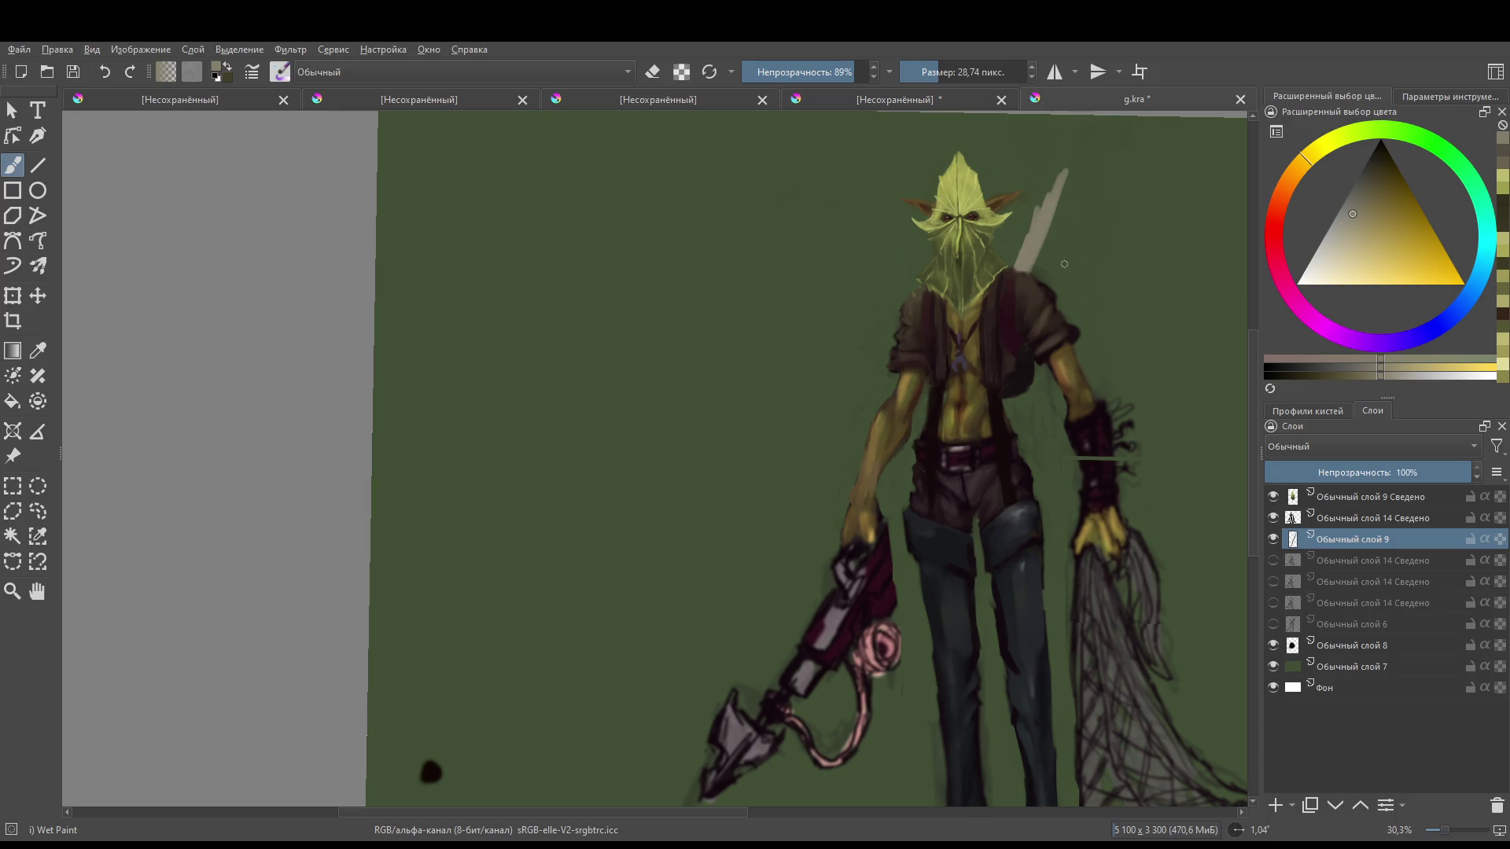
key(e)
mouse_move(1028, 267)
mouse_down()
mouse_move(1064, 173)
mouse_move(1023, 268)
mouse_move(1052, 206)
mouse_up()
key(e)
drag(1012, 268, 1071, 154)
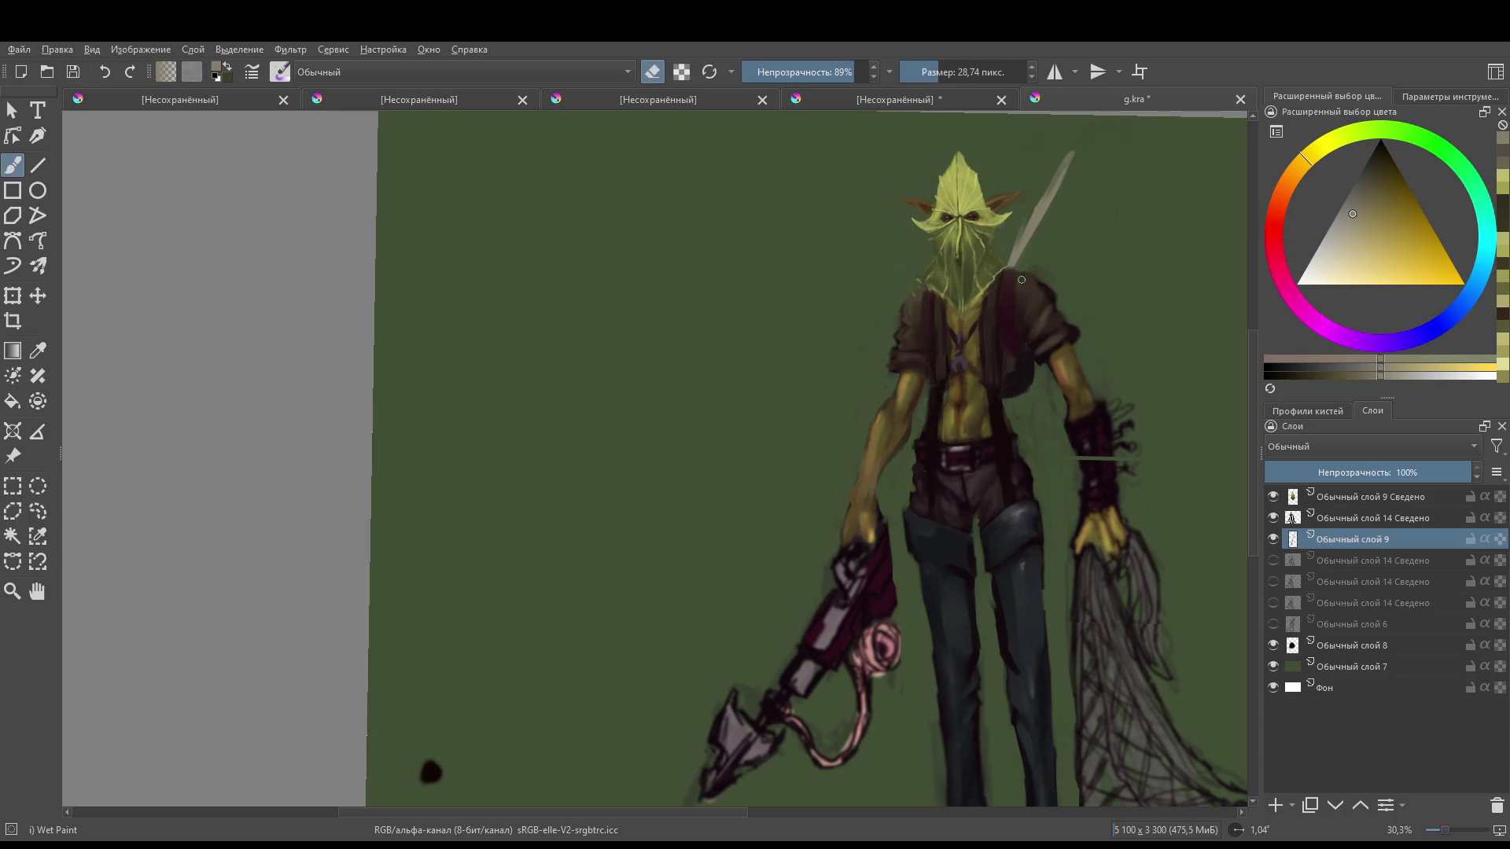
- Erase a section of the shaft, then add a second stroke and a prong
mouse_move(1030, 241)
mouse_down()
mouse_move(1004, 292)
mouse_move(1050, 206)
mouse_up()
key(e)
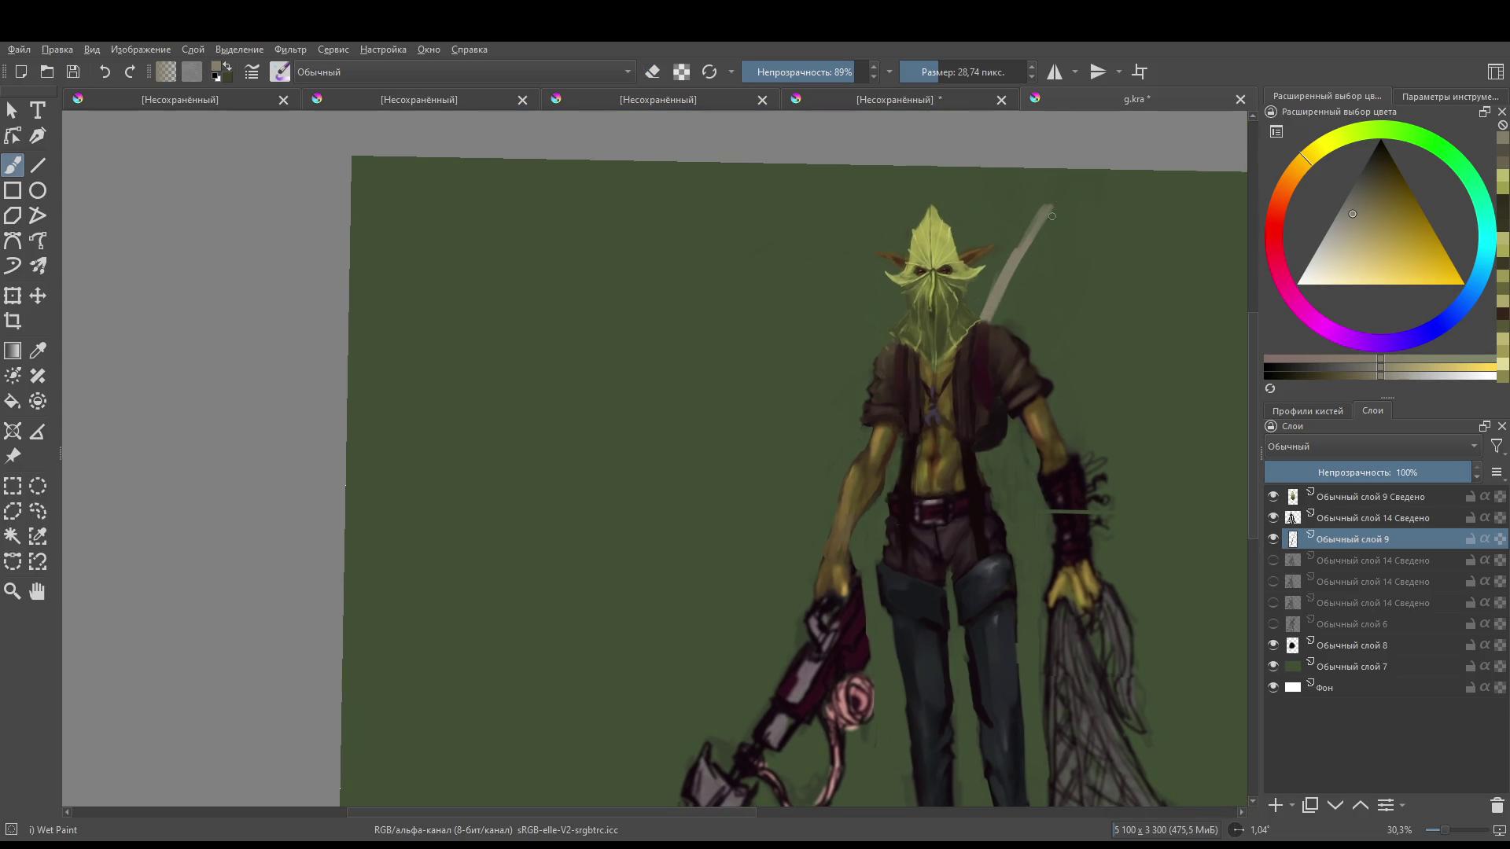
key(e)
click(1030, 245)
key(e)
drag(1002, 242, 1029, 204)
mouse_move(1018, 266)
mouse_down()
mouse_move(1038, 247)
mouse_move(1008, 304)
mouse_move(989, 275)
mouse_move(975, 302)
mouse_up()
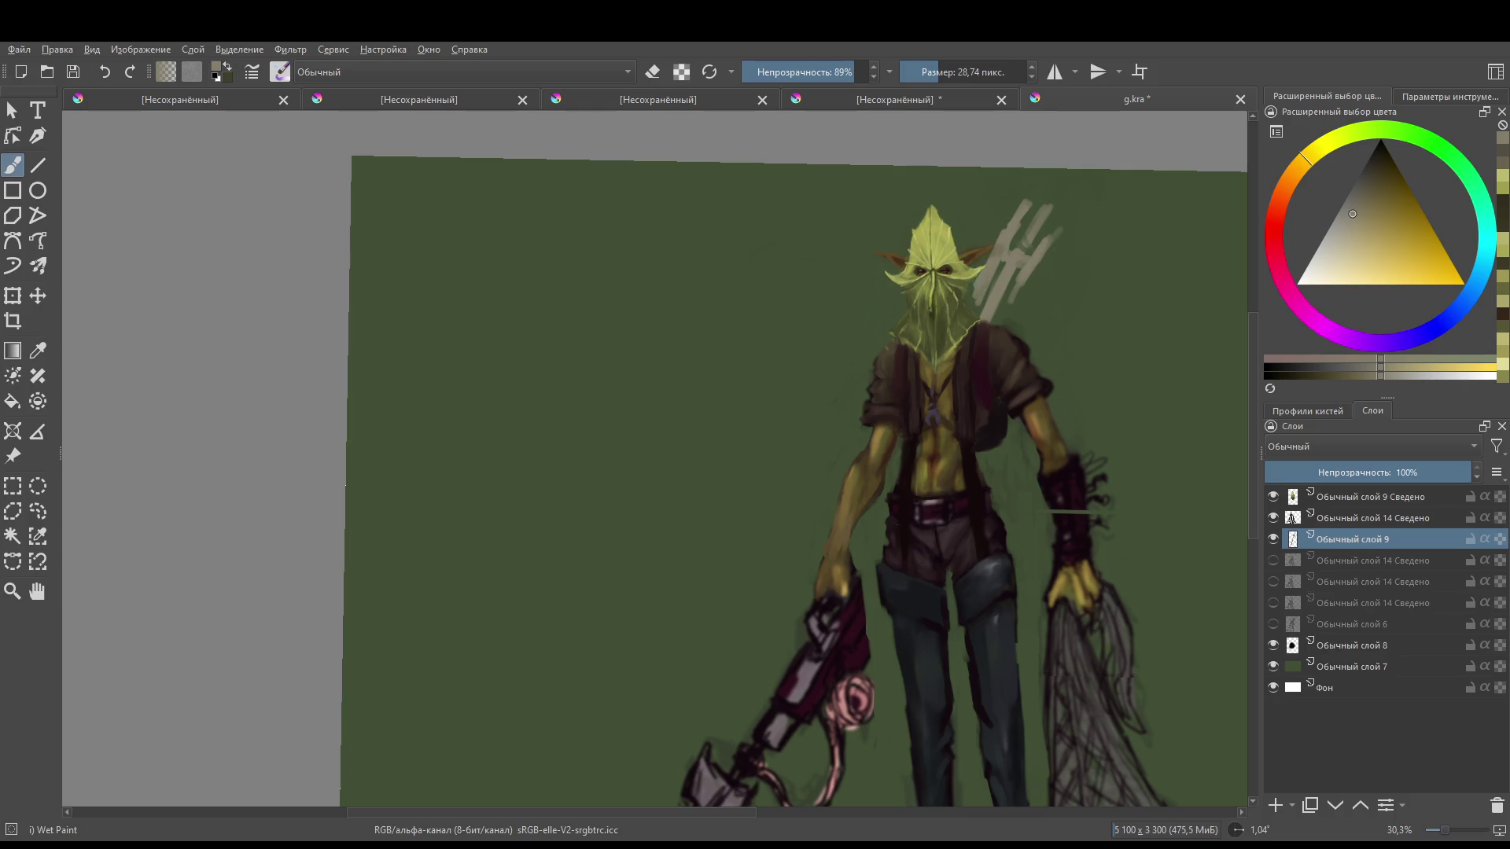
- Erase the light pitchfork strokes, enlarging the eraser to 84.31 px
scroll(786, 472, down, 3)
scroll(786, 472, up, 3)
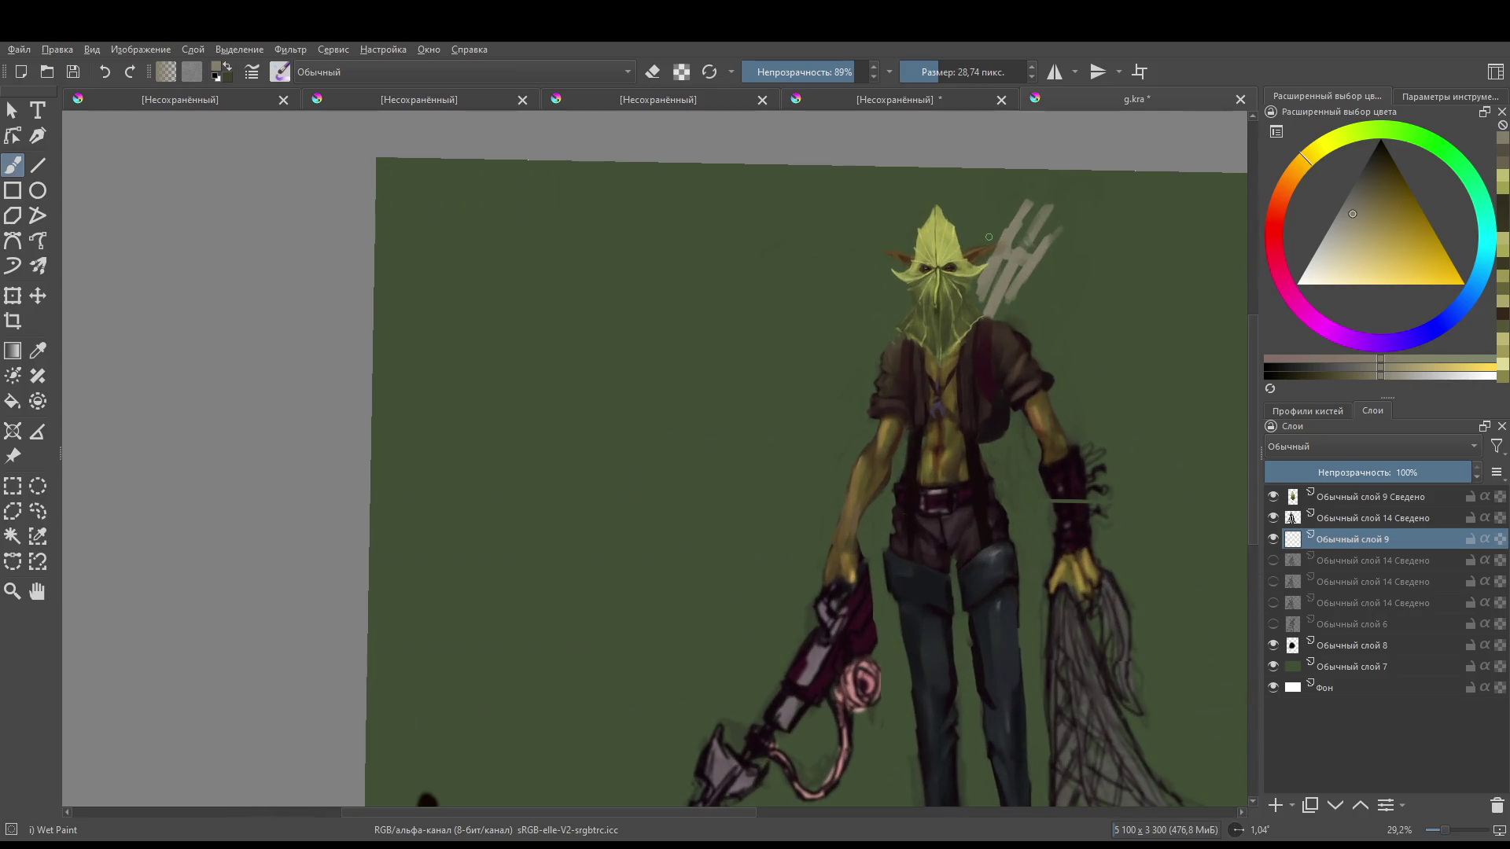
key(e)
mouse_move(1030, 272)
mouse_down()
mouse_move(994, 258)
mouse_move(1036, 240)
mouse_move(1020, 214)
mouse_move(994, 314)
mouse_move(1014, 291)
mouse_up()
key(bracketright)
key(bracketright)
key(bracketright)
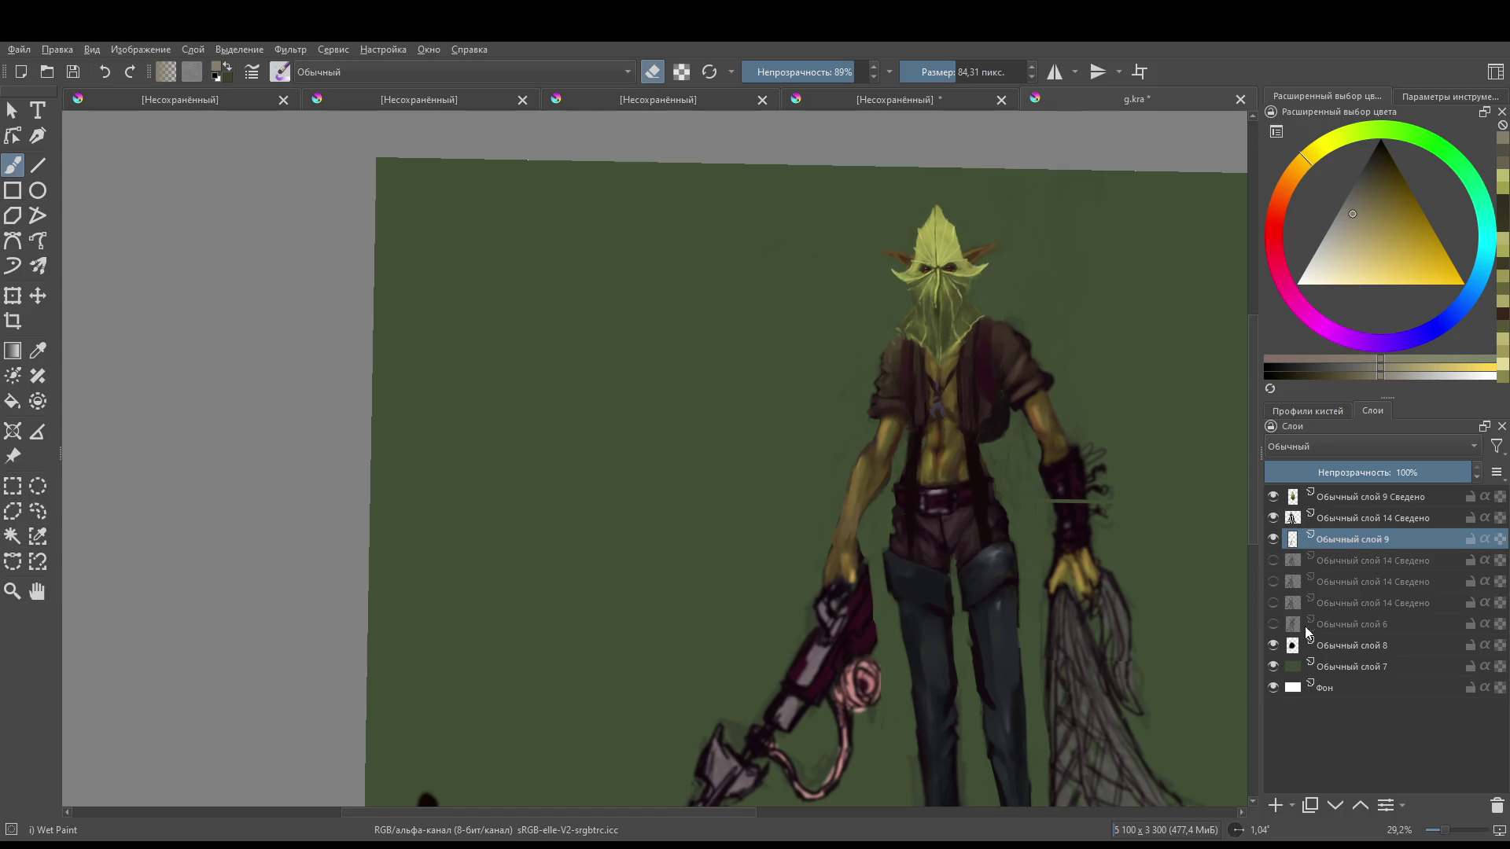
click(1276, 561)
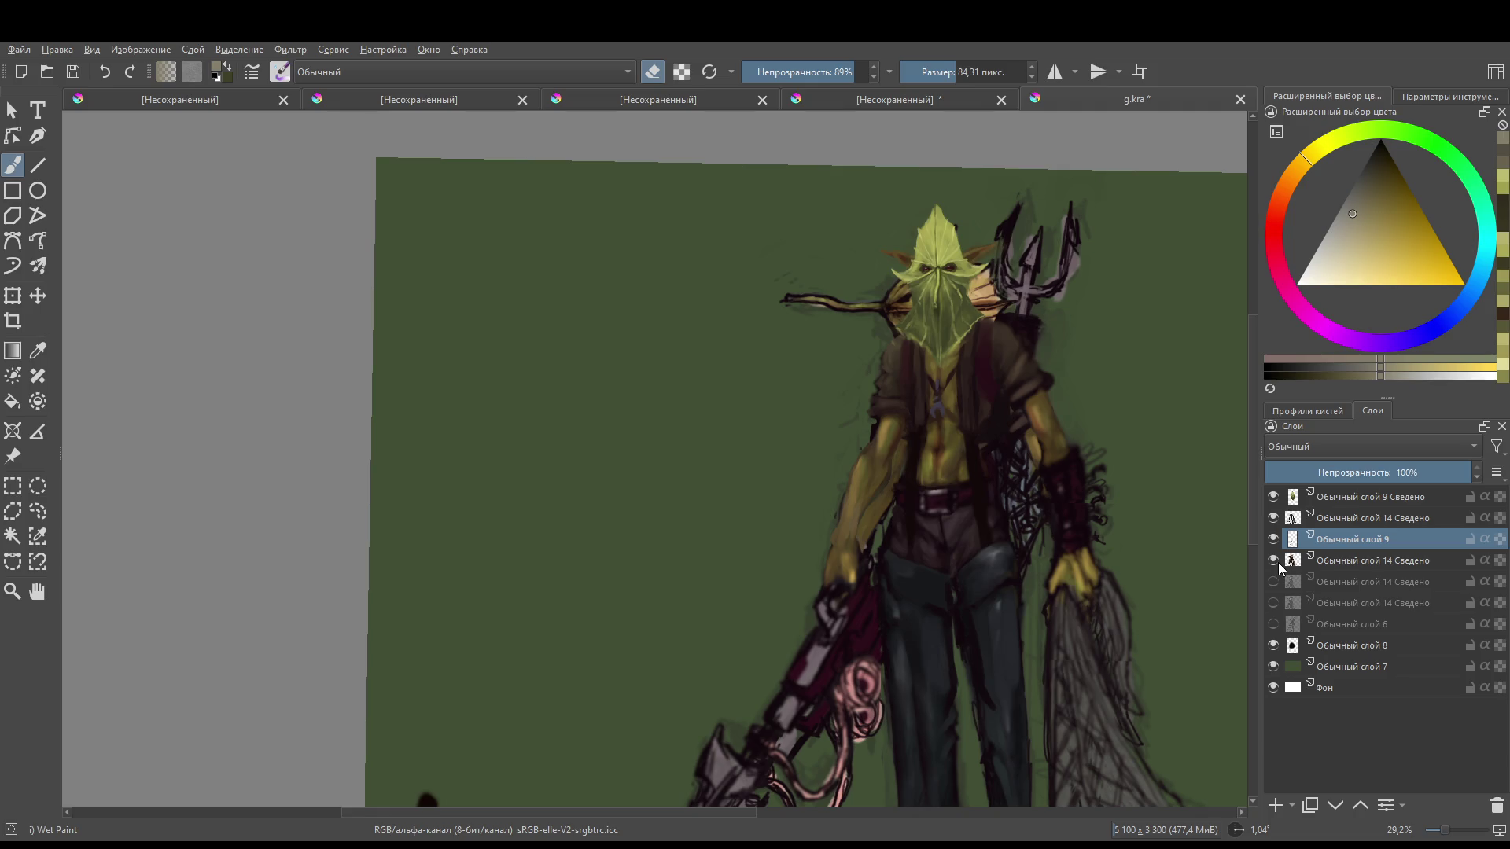
click(1277, 522)
click(1277, 522)
click(1277, 523)
click(1276, 522)
click(1277, 522)
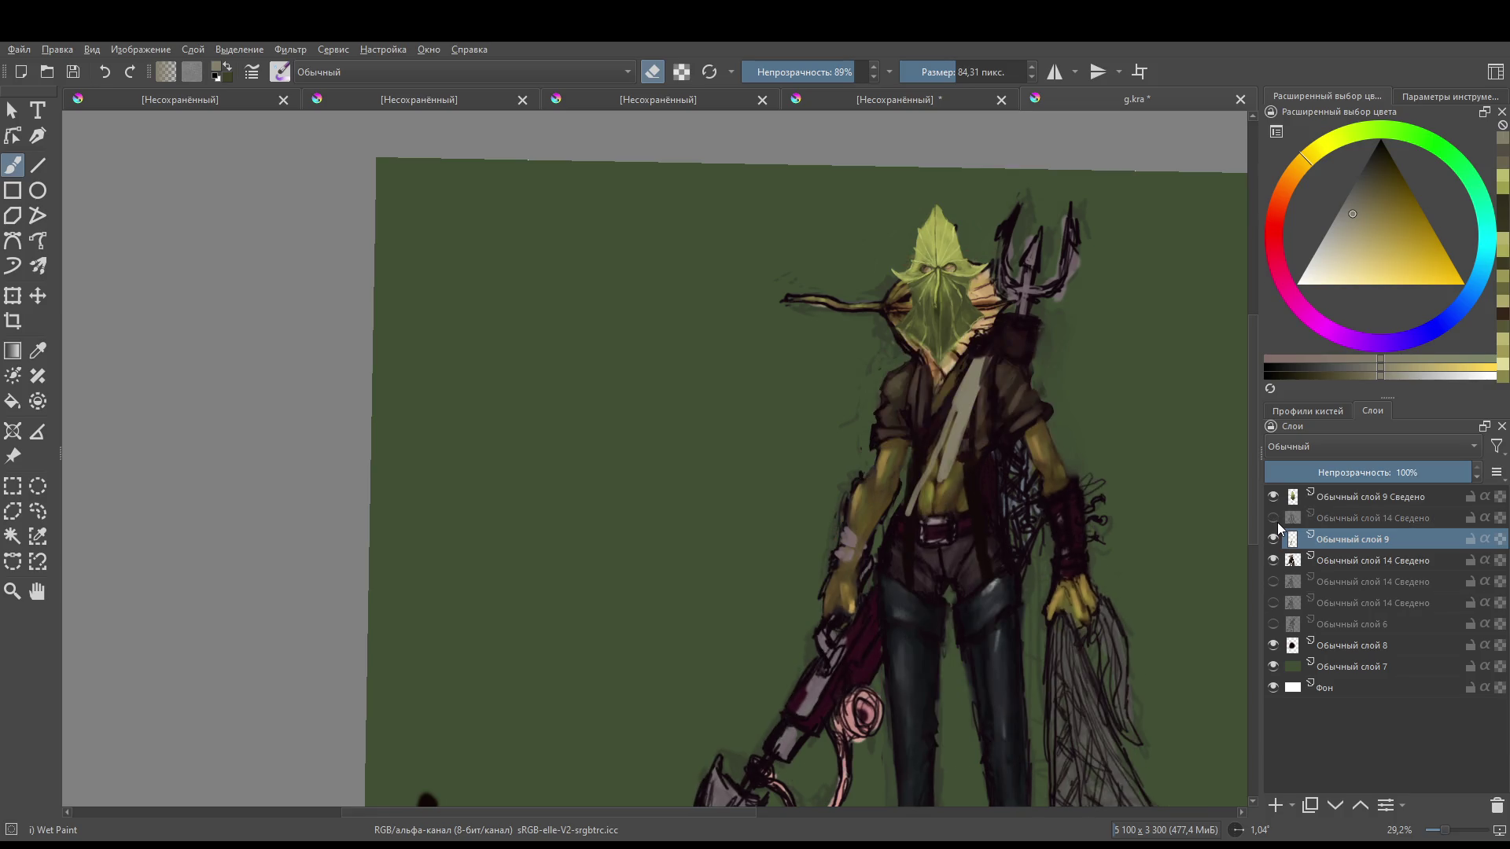
click(1277, 522)
click(1277, 522)
click(1277, 523)
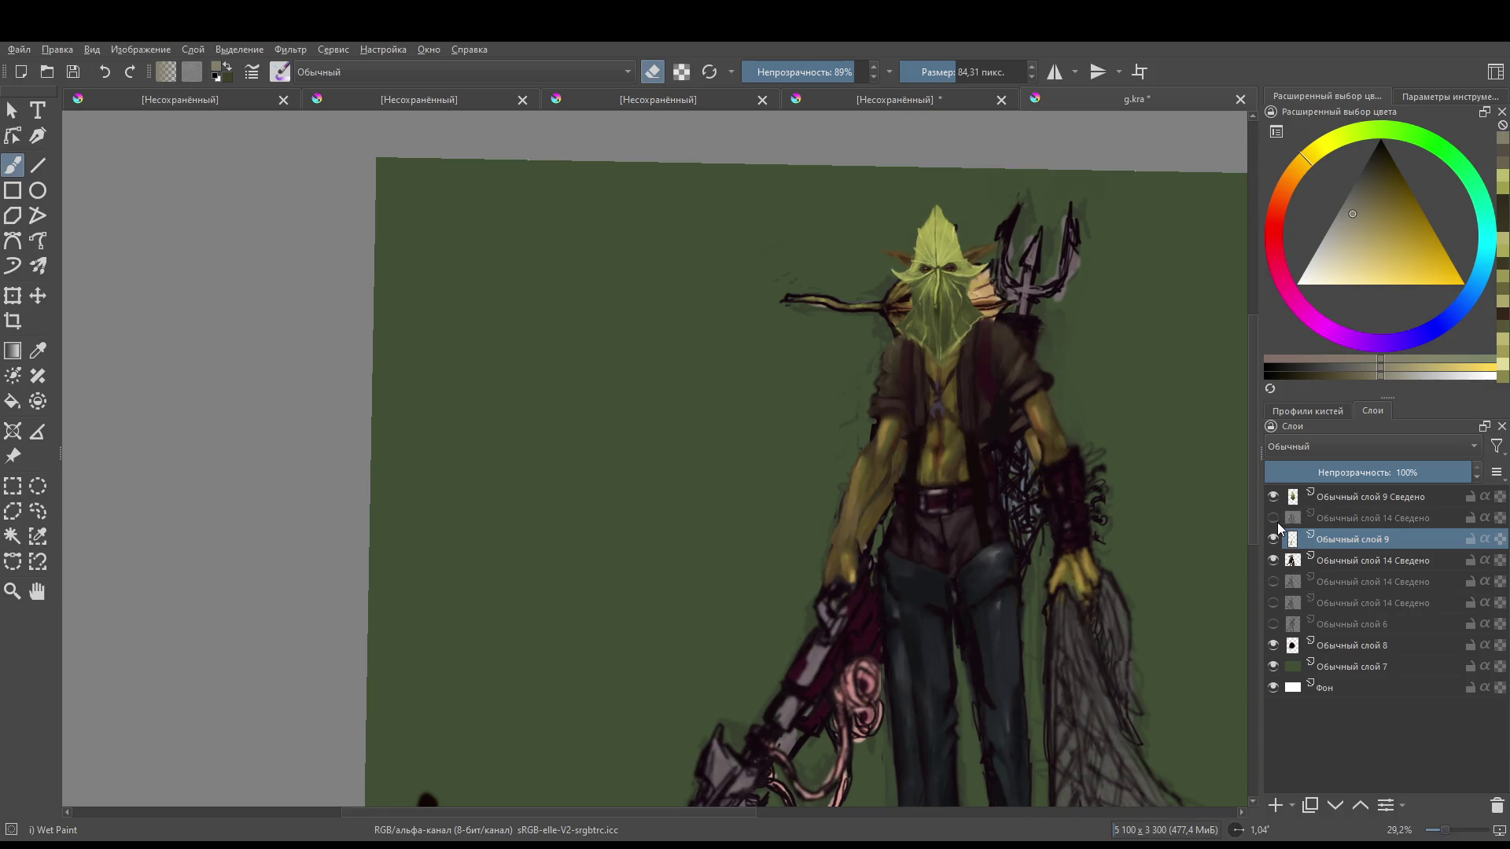
click(1276, 522)
click(1277, 522)
click(1277, 522)
click(1276, 522)
click(1277, 522)
click(1277, 522)
click(1273, 560)
scroll(983, 479, down, 3)
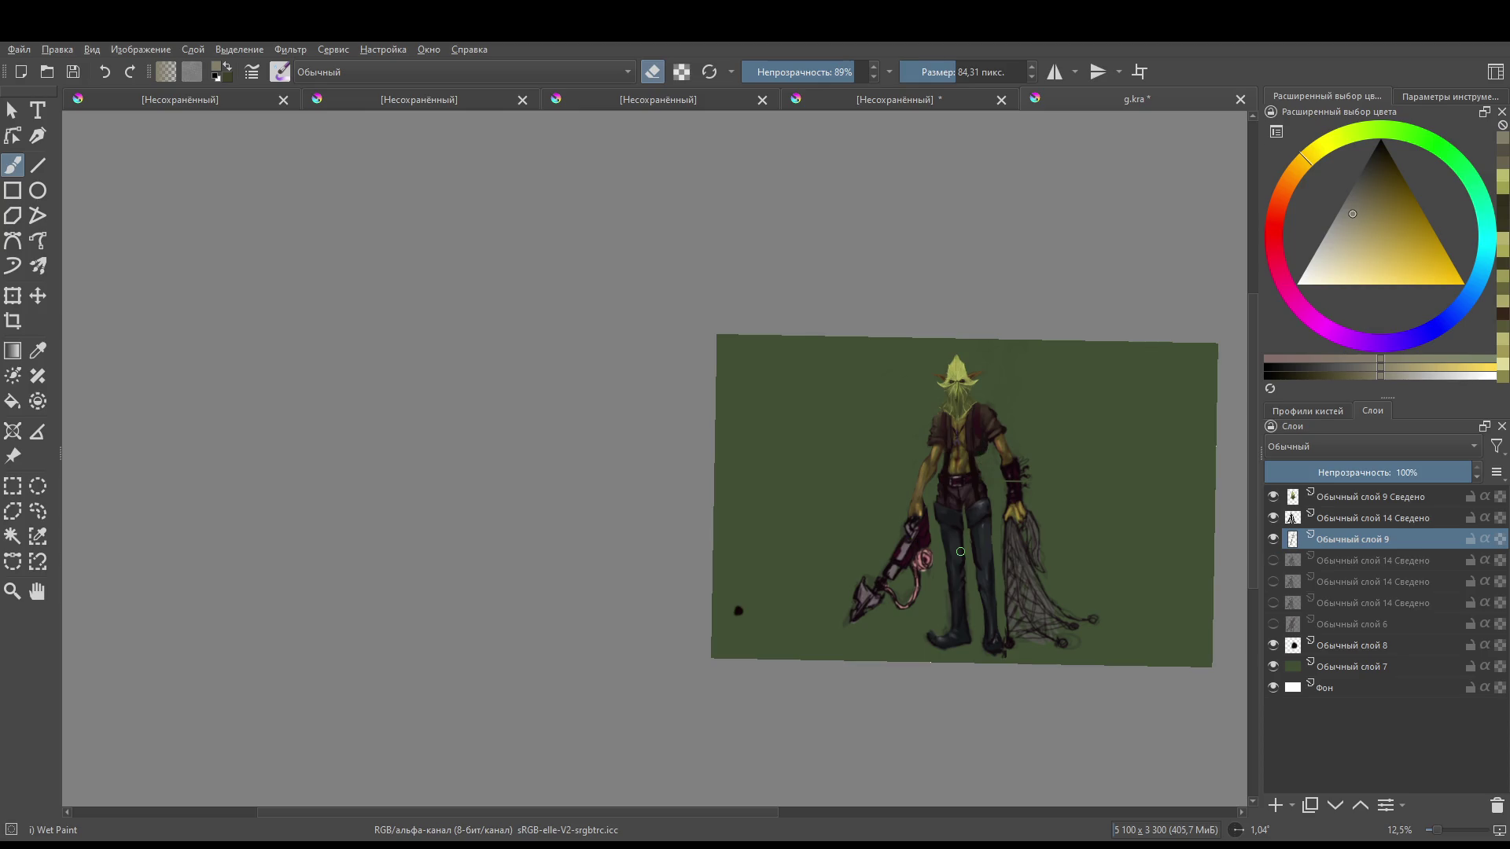
- Toggle Обычный слой 9 and the figure layer on and off to compare them
scroll(1018, 521, up, 5)
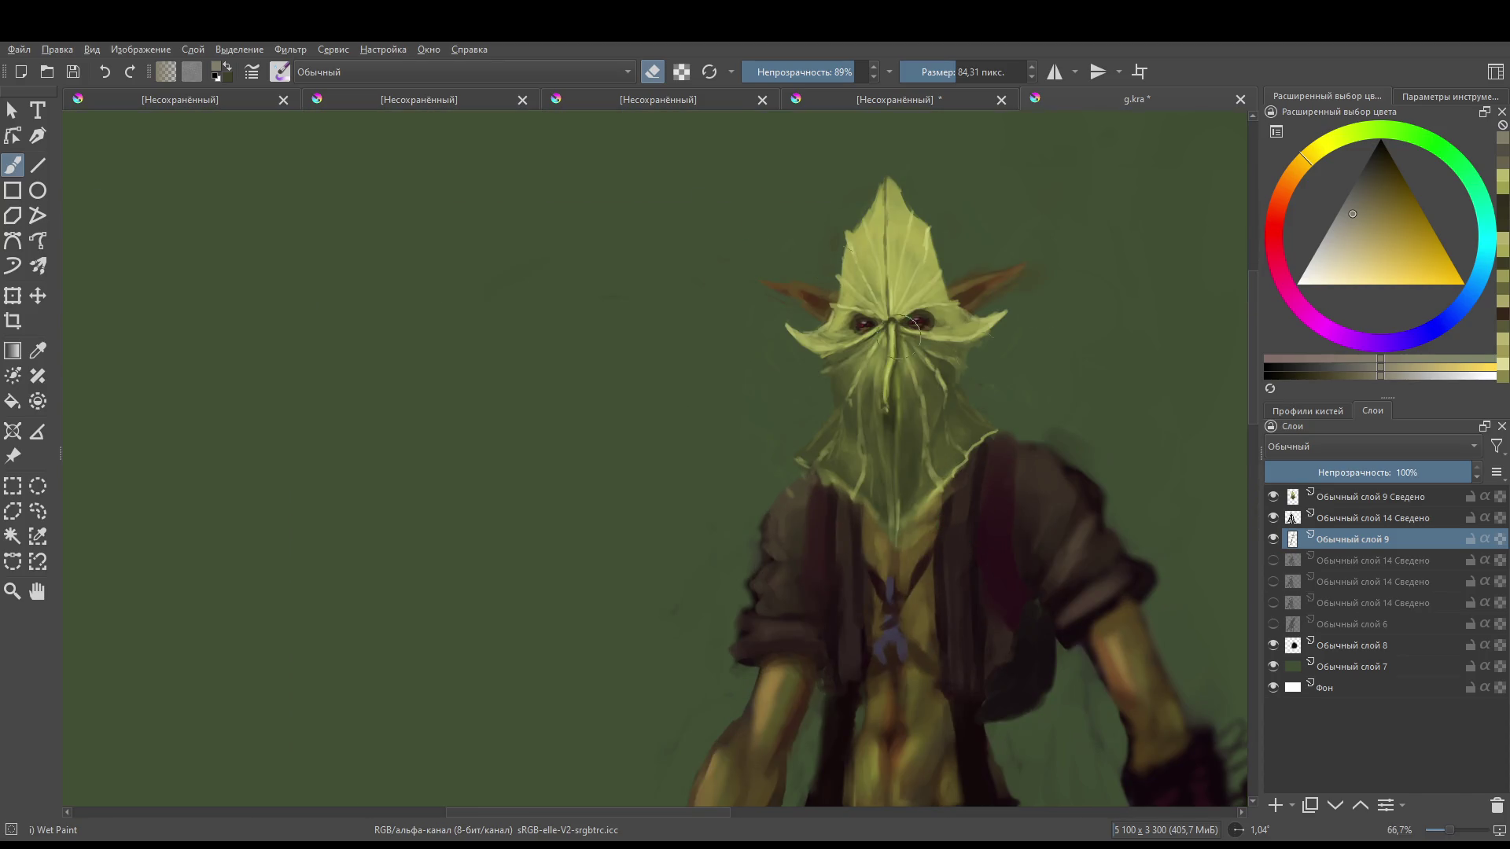
click(1273, 539)
click(1274, 539)
click(1274, 516)
click(1274, 515)
scroll(967, 556, down, 6)
scroll(946, 452, up, 3)
scroll(946, 452, up, 4)
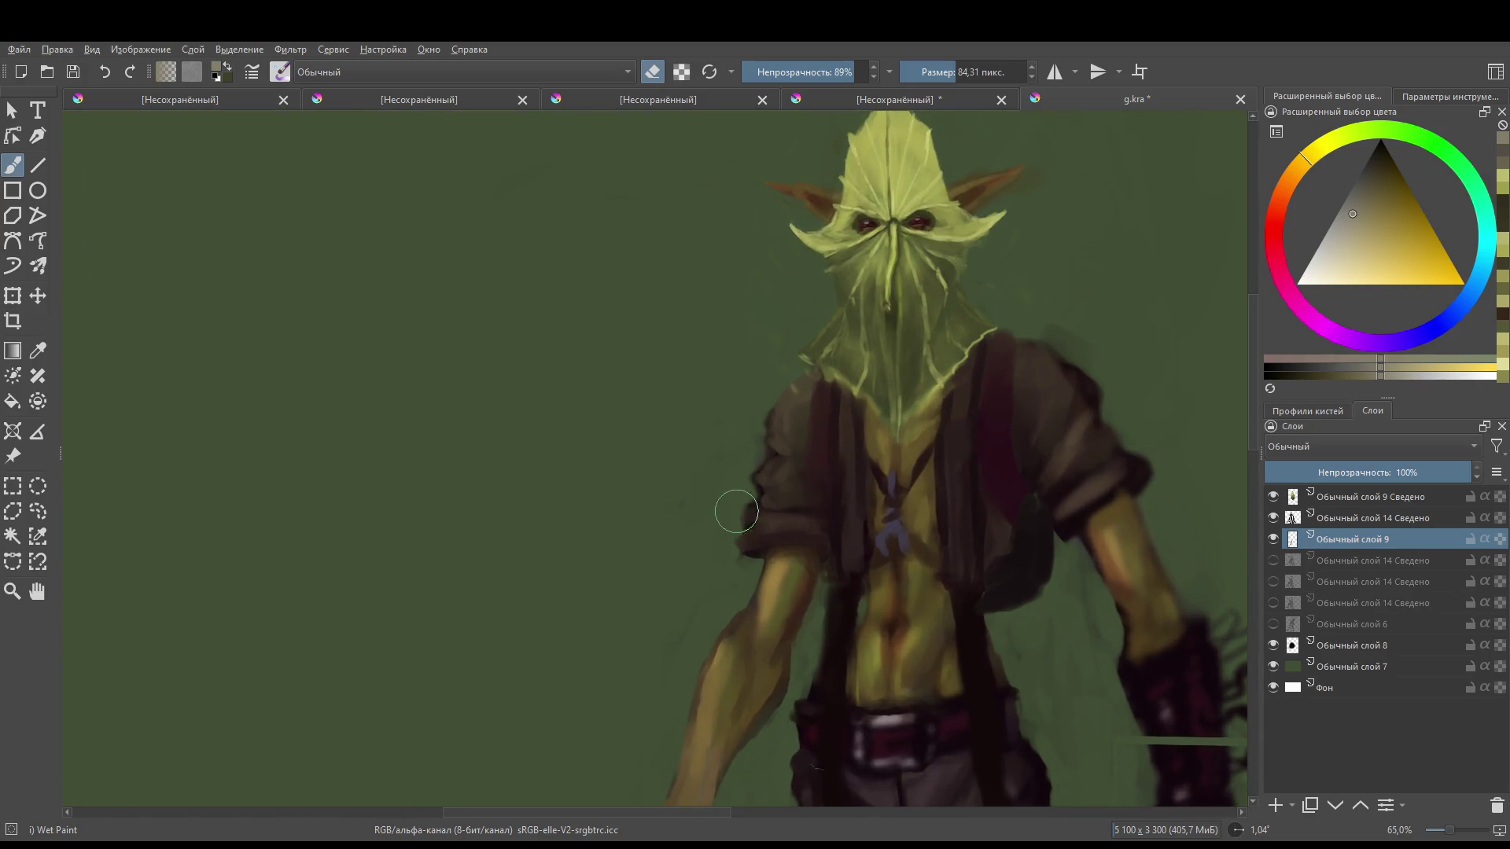
- Switch to painting with a 14.94 px brush and a pale yellow-olive sampled from the arm
drag(737, 511, 804, 423)
key(bracketleft)
key(bracketleft)
key(bracketleft)
key(bracketleft)
key(bracketleft)
key(e)
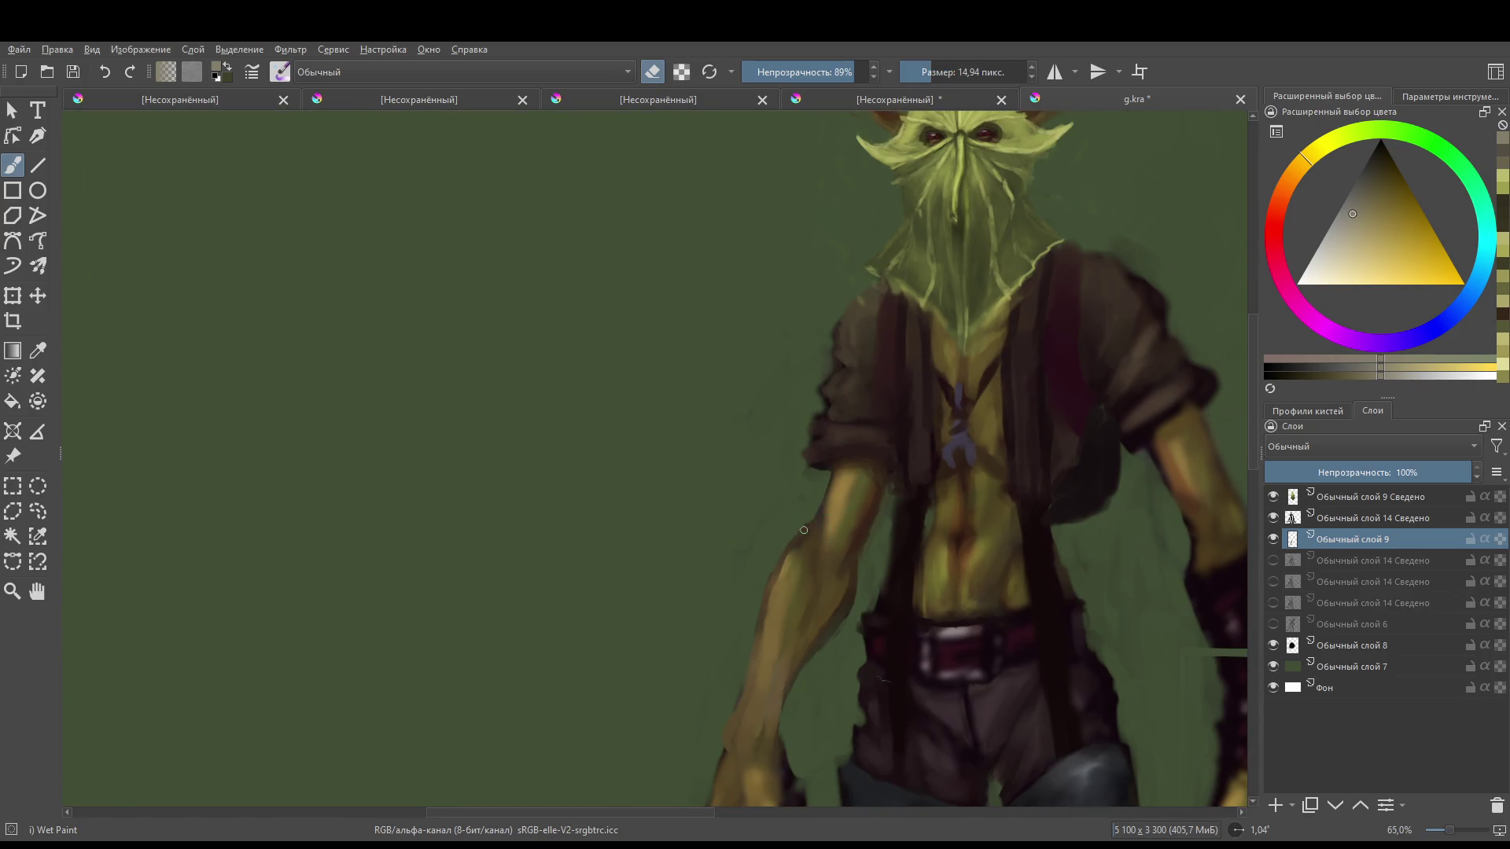
ctrl+click(825, 535)
click(1341, 264)
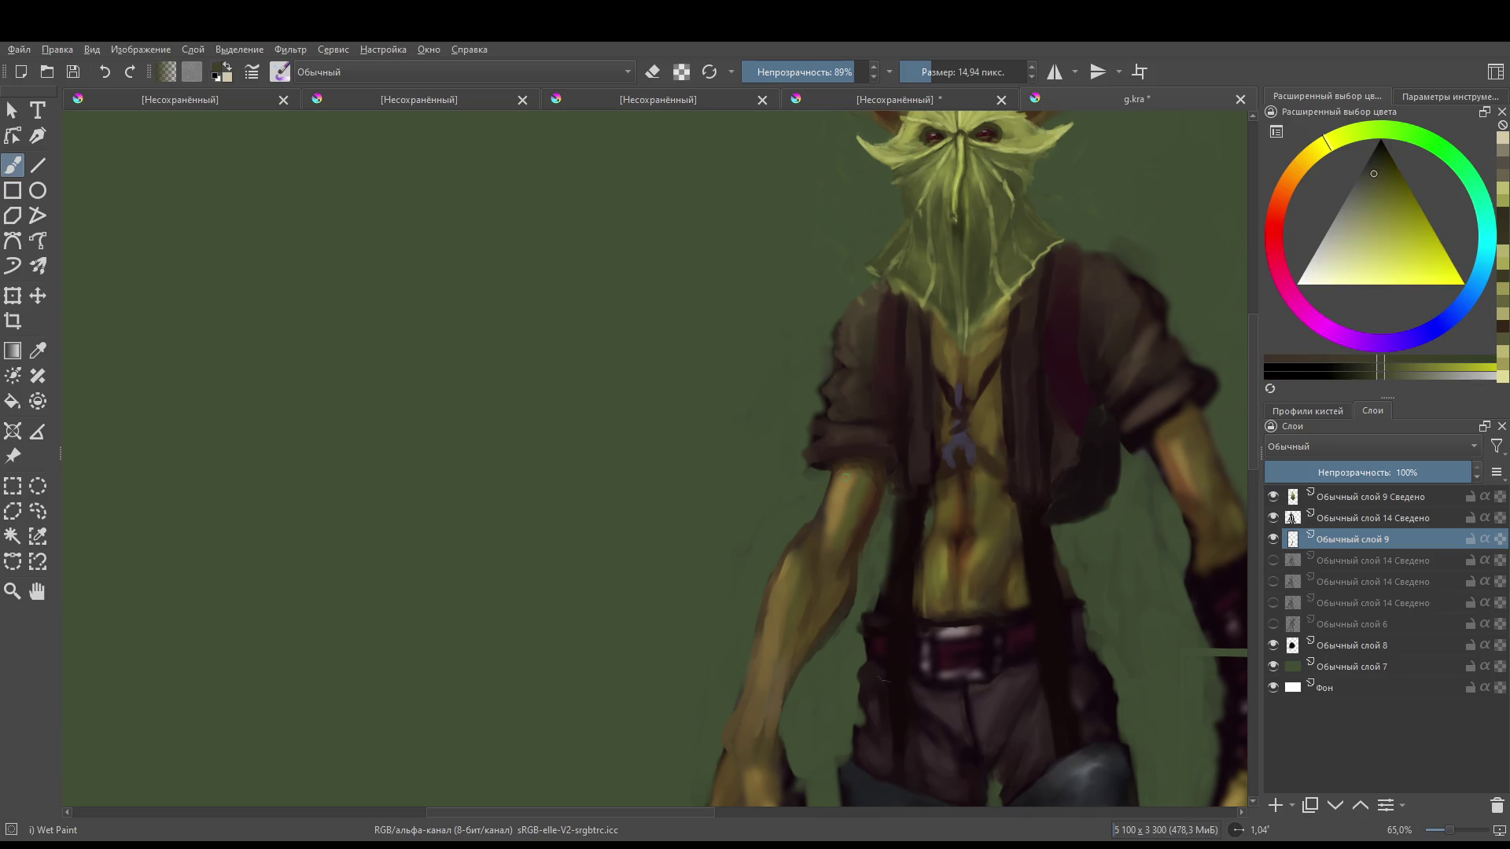
- Recheck both layers' visibility and make layer 14 Сведено the active layer
click(1274, 538)
click(1275, 539)
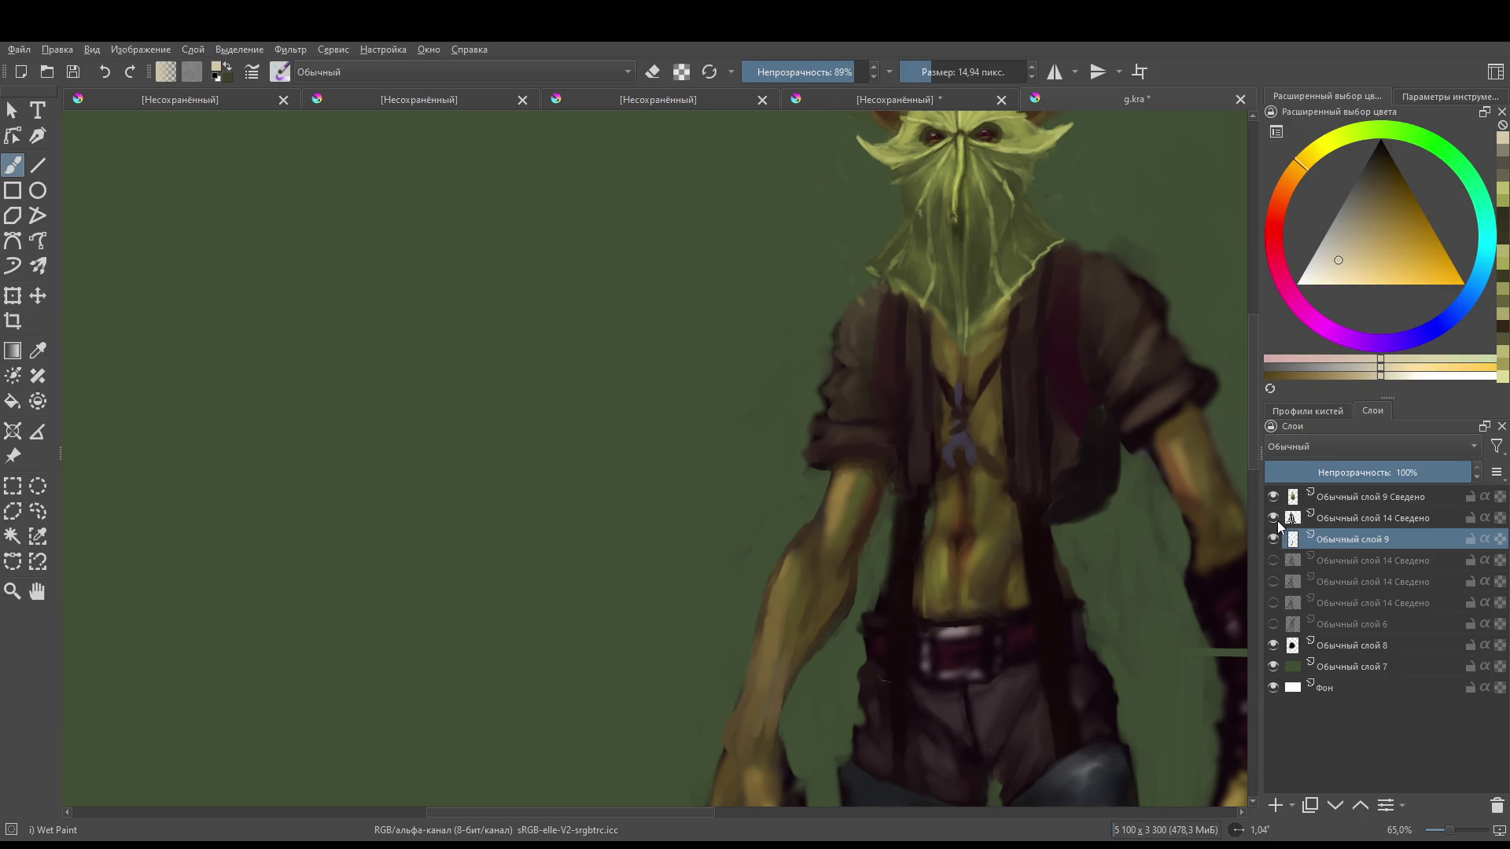
click(1273, 517)
click(1274, 517)
click(1293, 517)
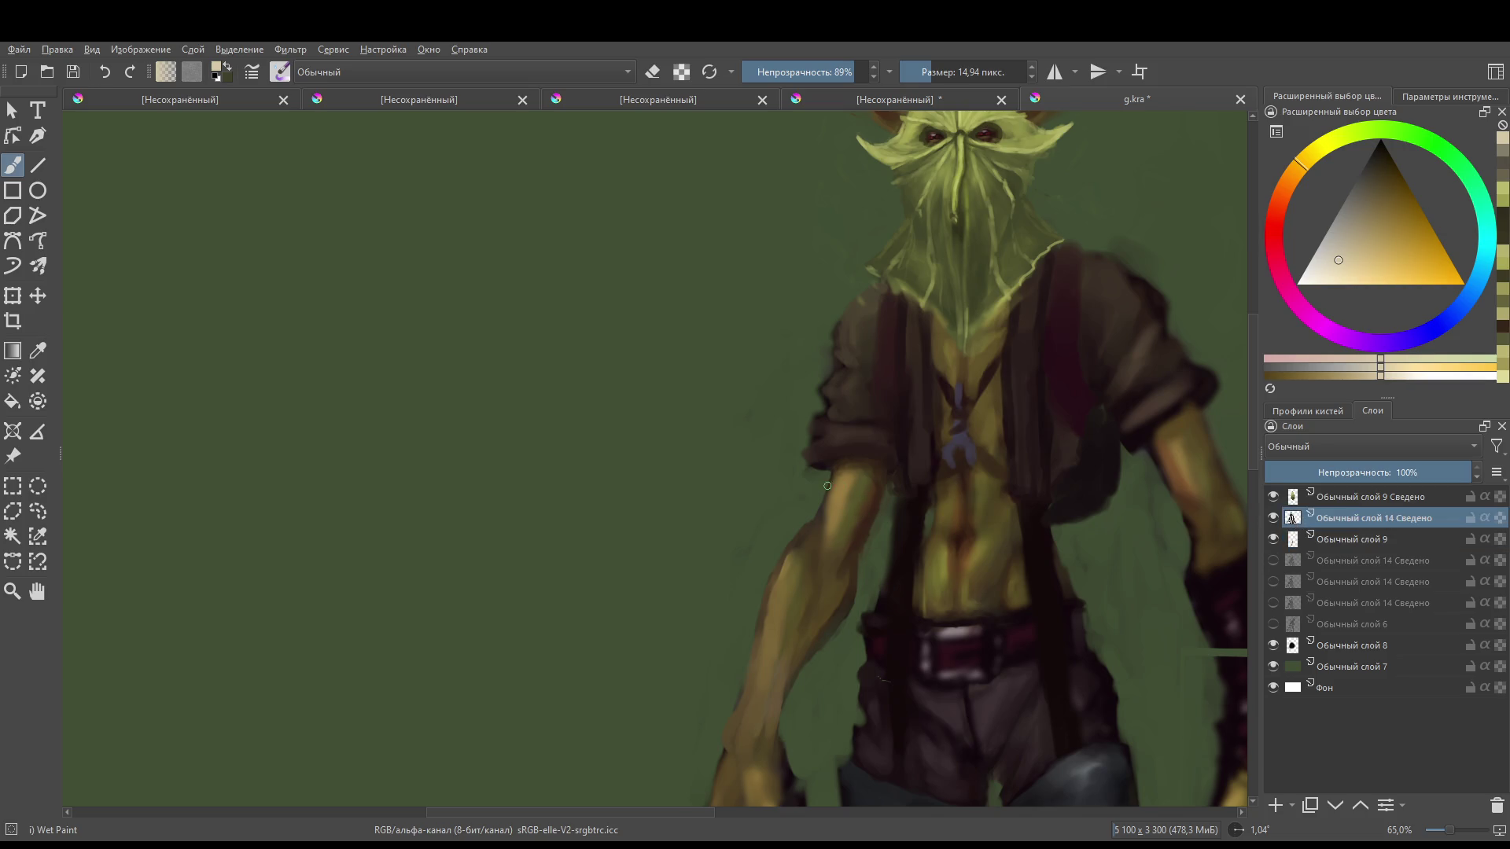